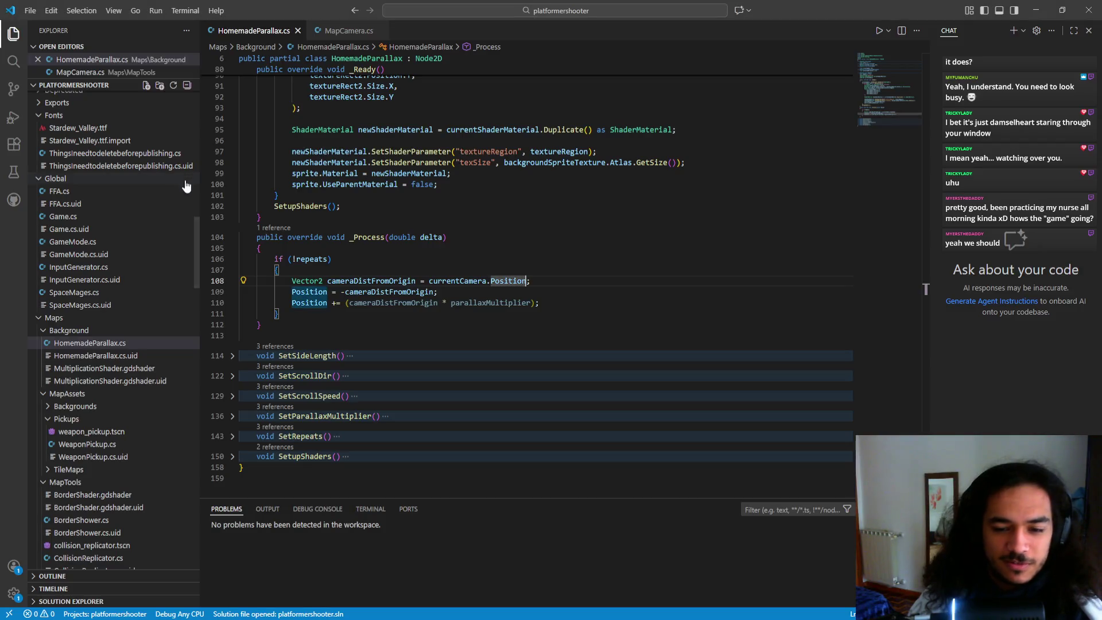
# - Comment out parallax offset line 110 in HomemadeParallax.cs, then join the running game as player one
pyautogui.click(447, 303)
pyautogui.moveTo(556, 299); pyautogui.dragTo(550, 297)
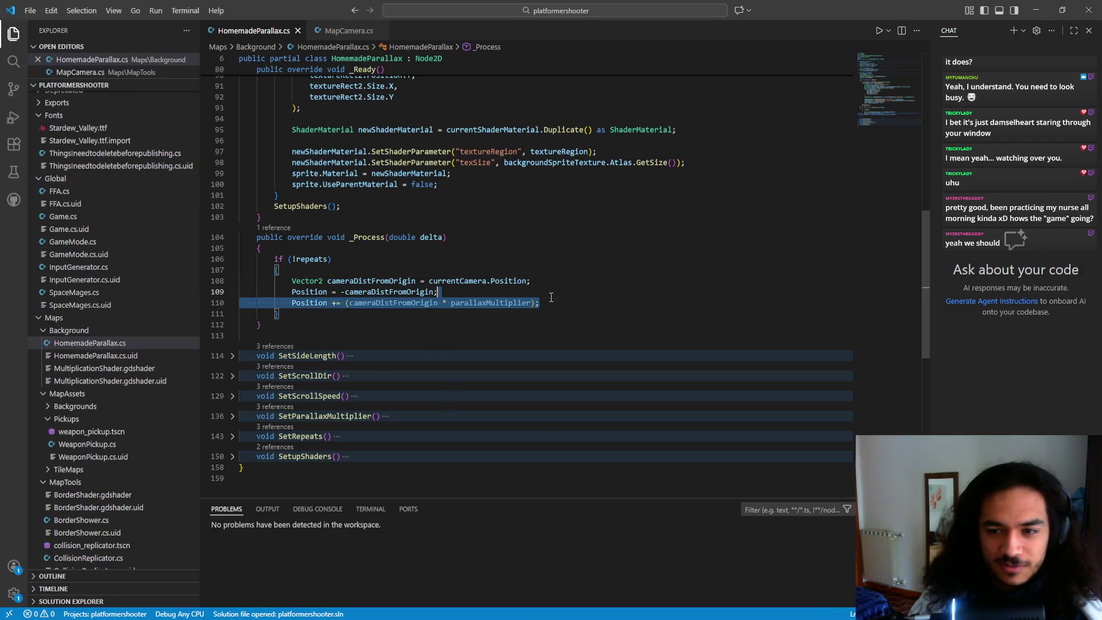
pyautogui.click(291, 305)
pyautogui.hotkey('ctrl', '/')
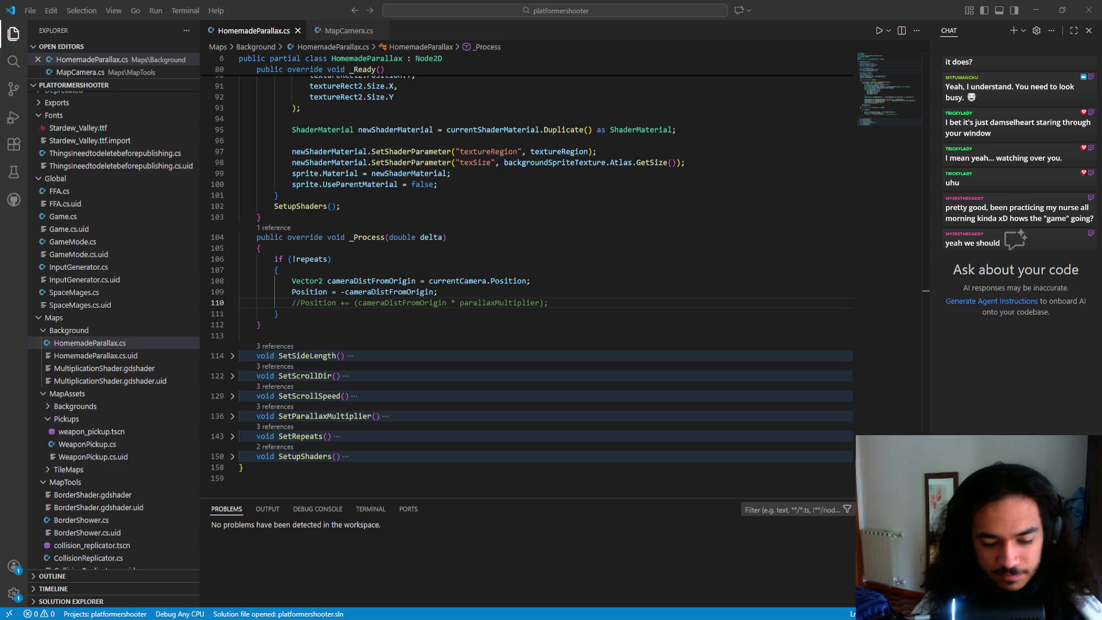
pyautogui.press('space')
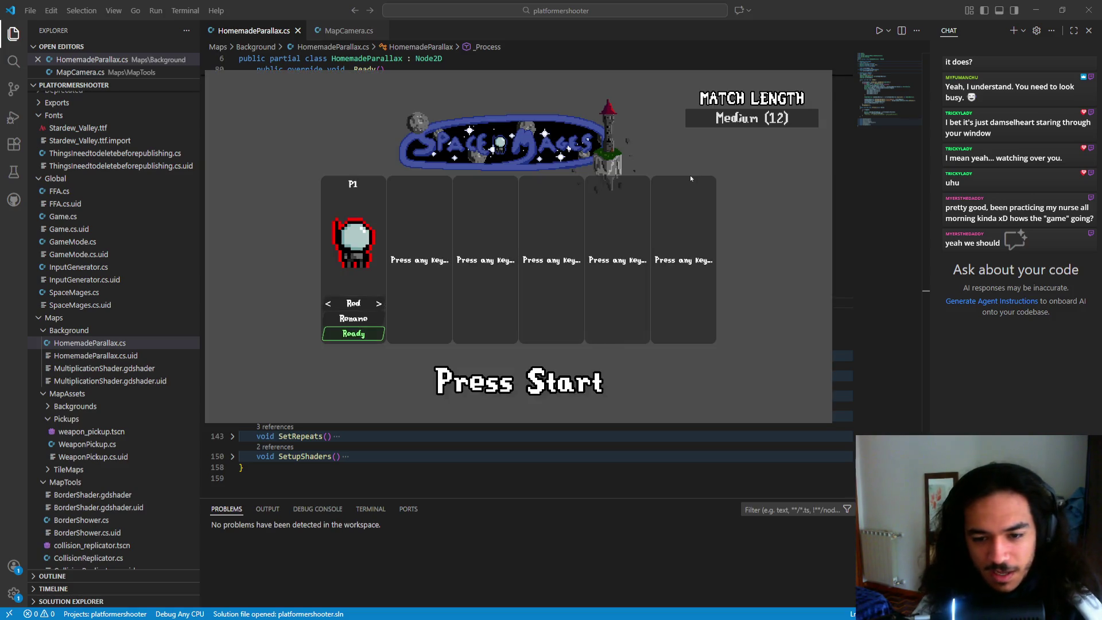
# - Ready up player one, check the background layers without parallax, then close the game
pyautogui.press('Return')
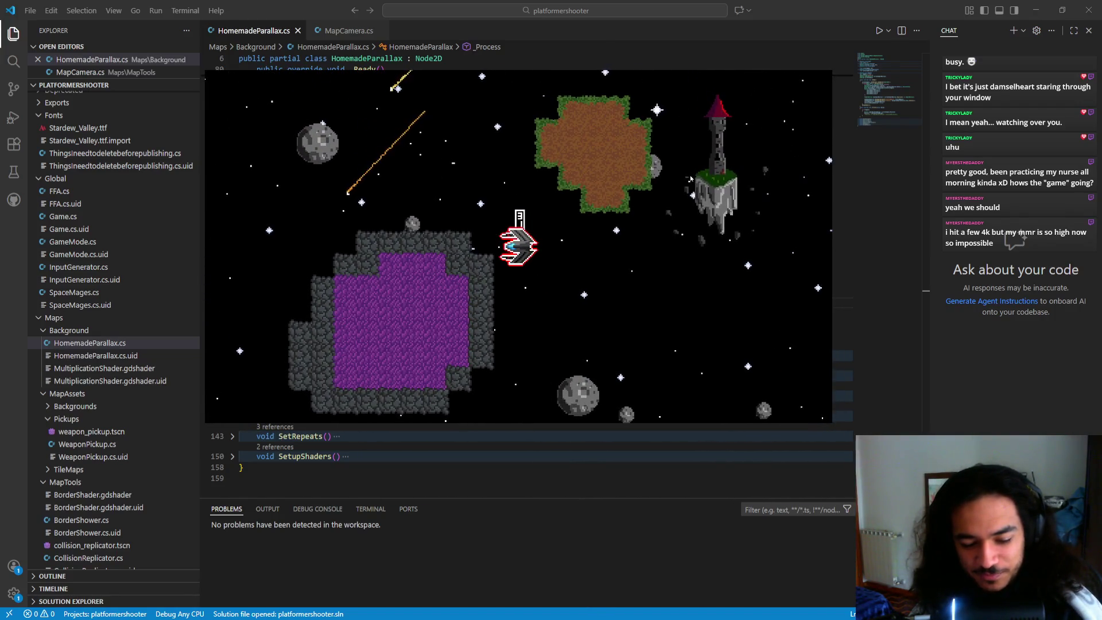
pyautogui.press('Escape')
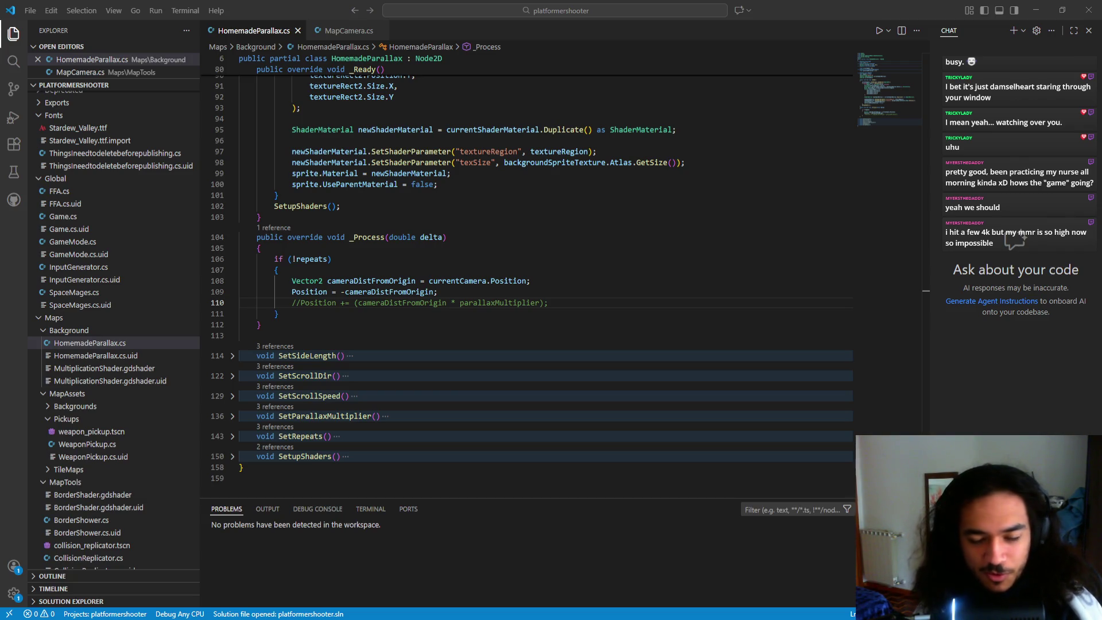
# - Uncomment the Position += parallax line 110 in HomemadeParallax.cs
pyautogui.hotkey('alt', 'Tab')
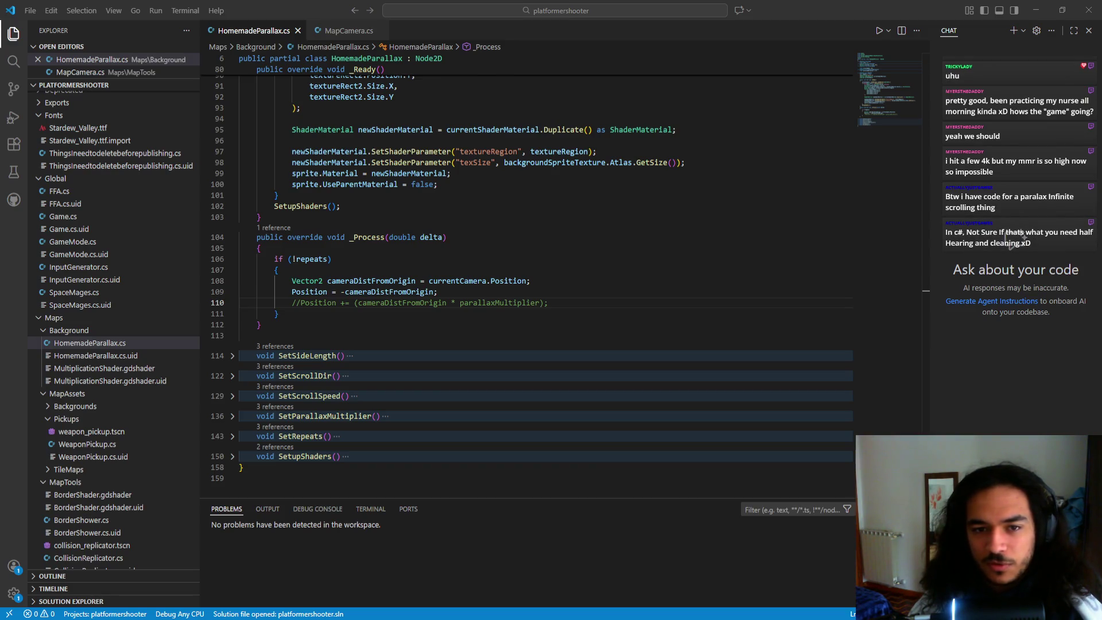
pyautogui.hotkey('alt', 'Tab')
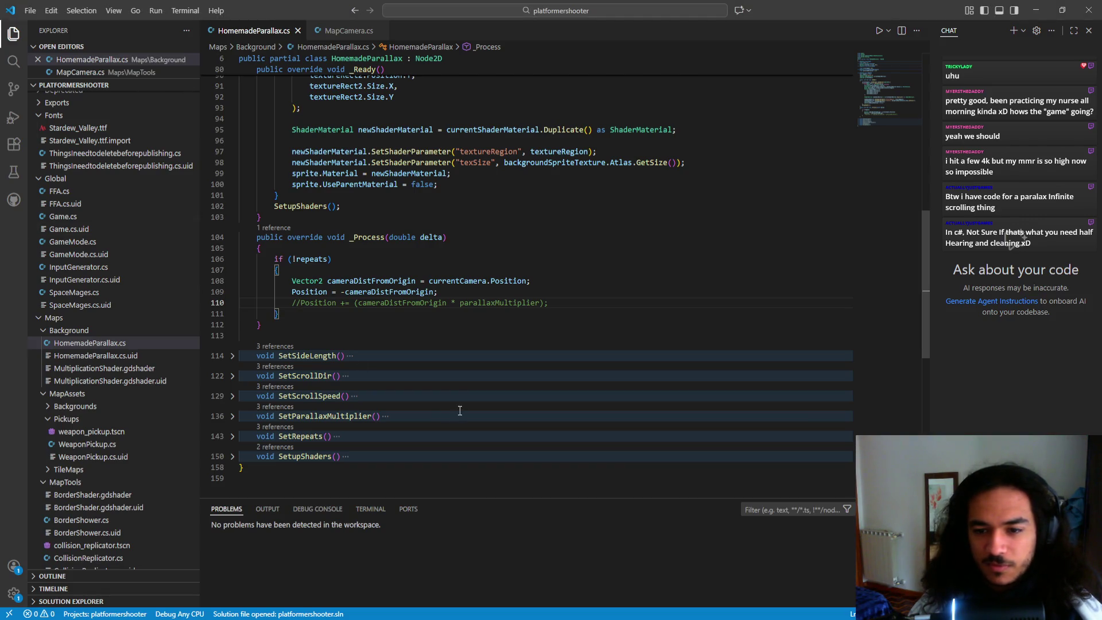
pyautogui.press('BackSpace')
pyautogui.press('BackSpace')
pyautogui.hotkey('ctrl', 'Right')
pyautogui.hotkey('ctrl', 'Right')
pyautogui.hotkey('ctrl', 'Right')
pyautogui.hotkey('ctrl', 'shift', 'Right')
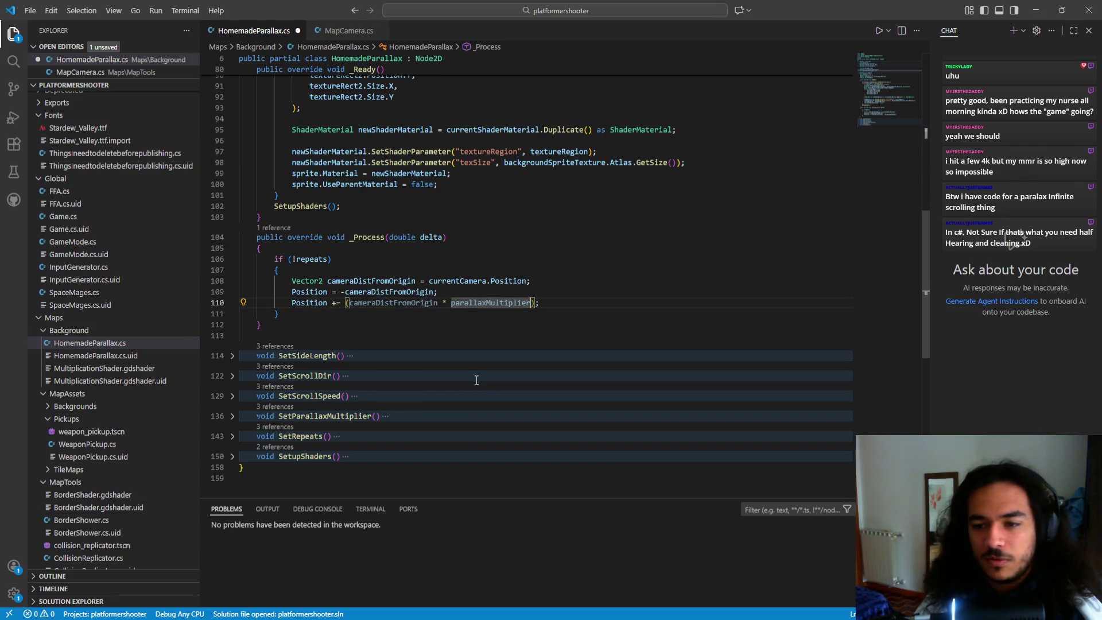
pyautogui.hotkey('alt', 'Tab')
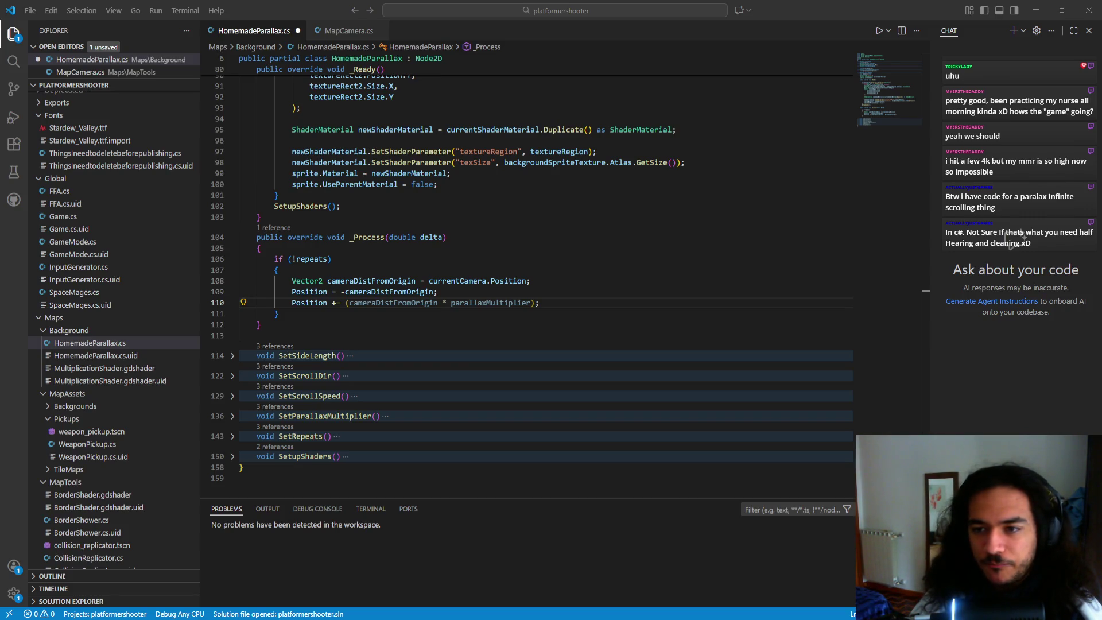
# - Join as player one, fly the ship out past the purple planet, stop the game, and relaunch it
pyautogui.hotkey('alt', 'Tab')
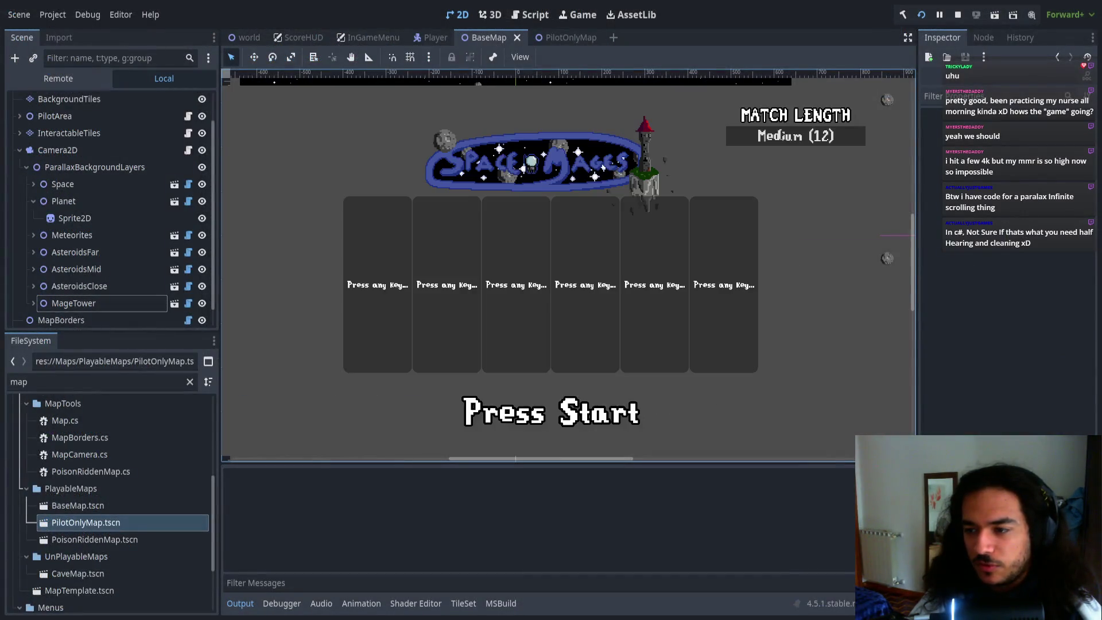
pyautogui.press('space')
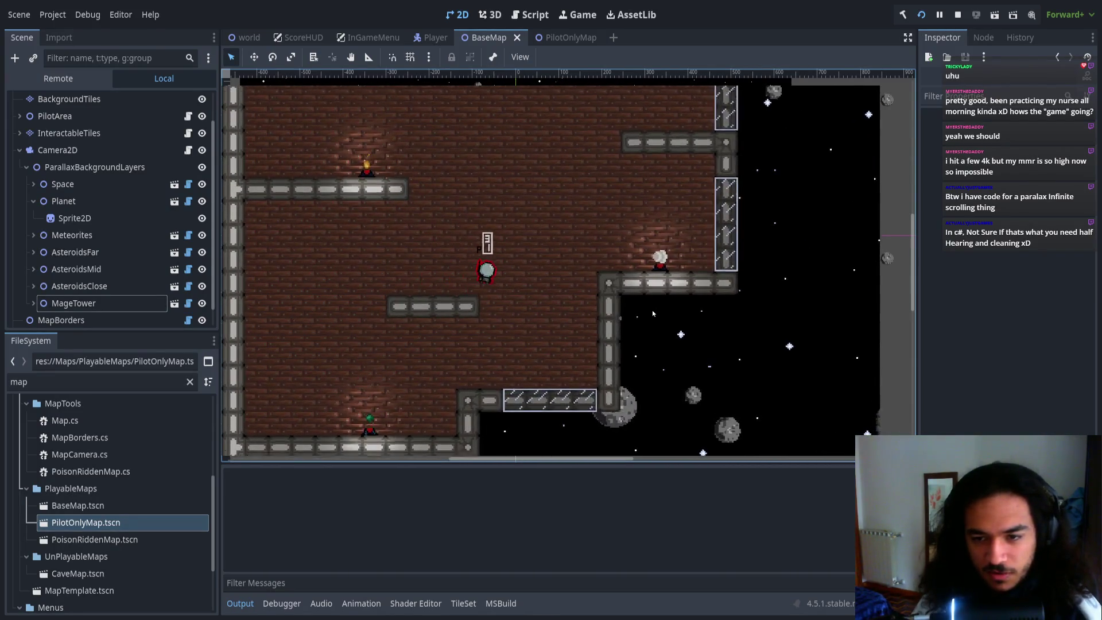
pyautogui.press('d')
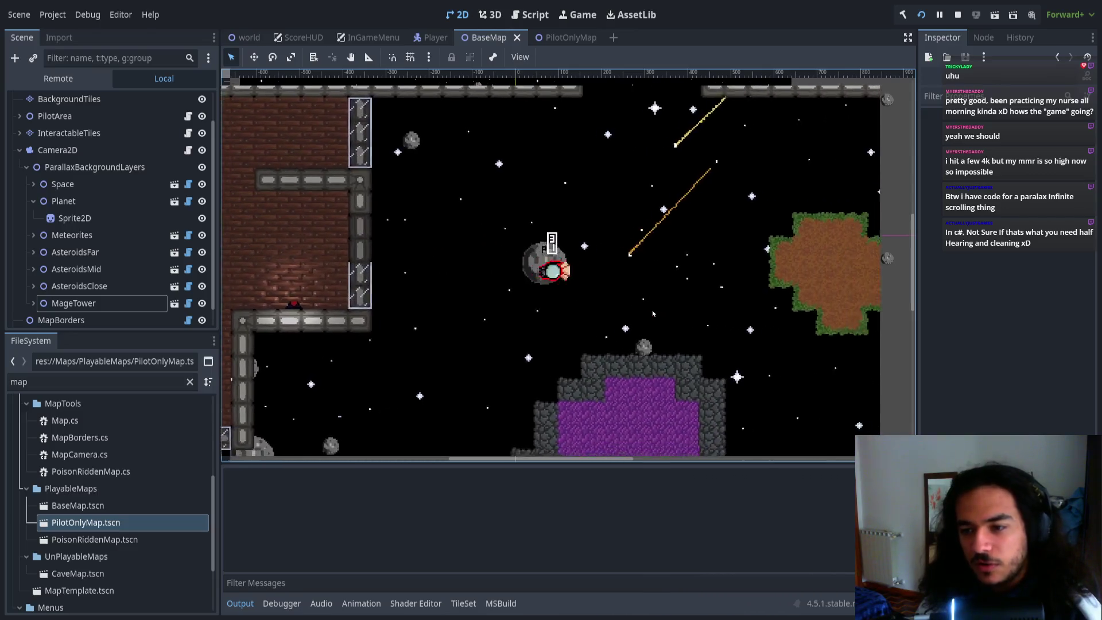
pyautogui.press('s')
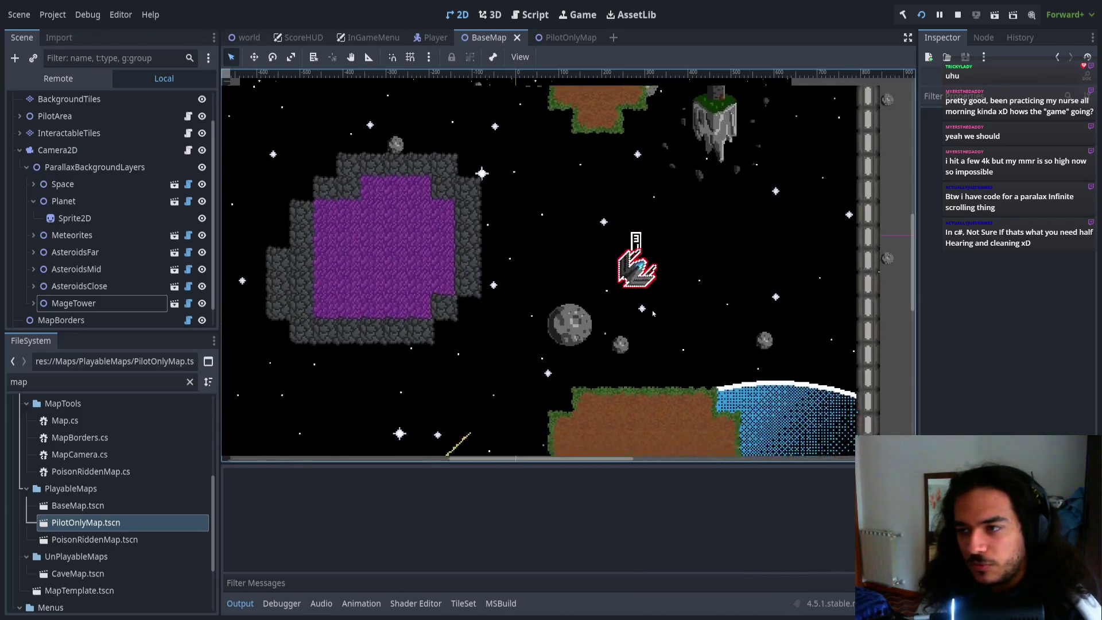
pyautogui.press('F8')
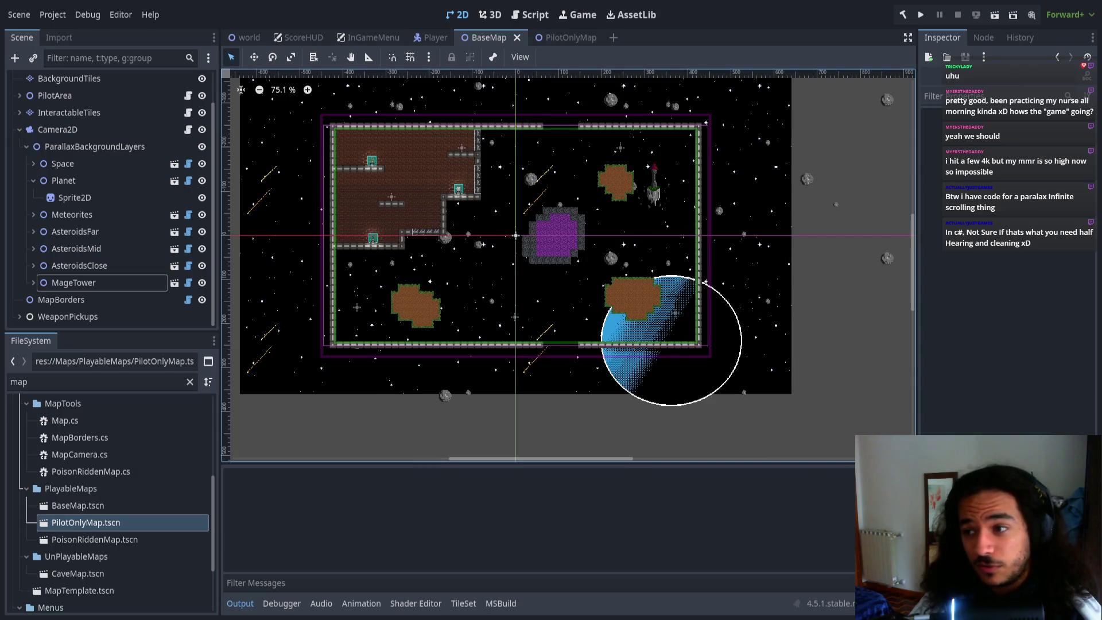
pyautogui.click(919, 17)
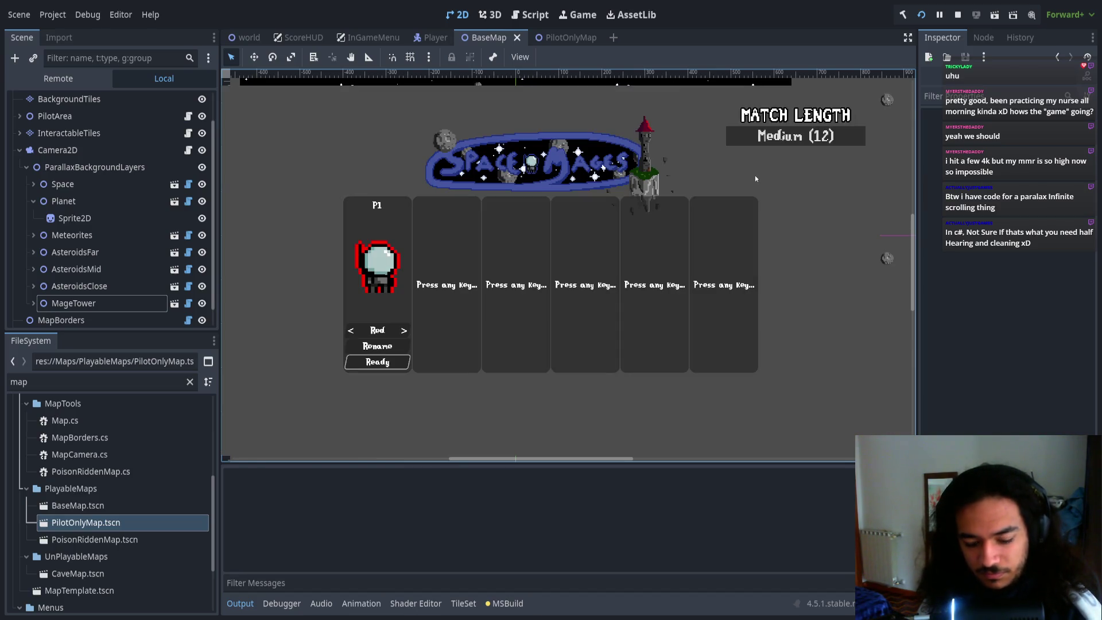
pyautogui.press('Return')
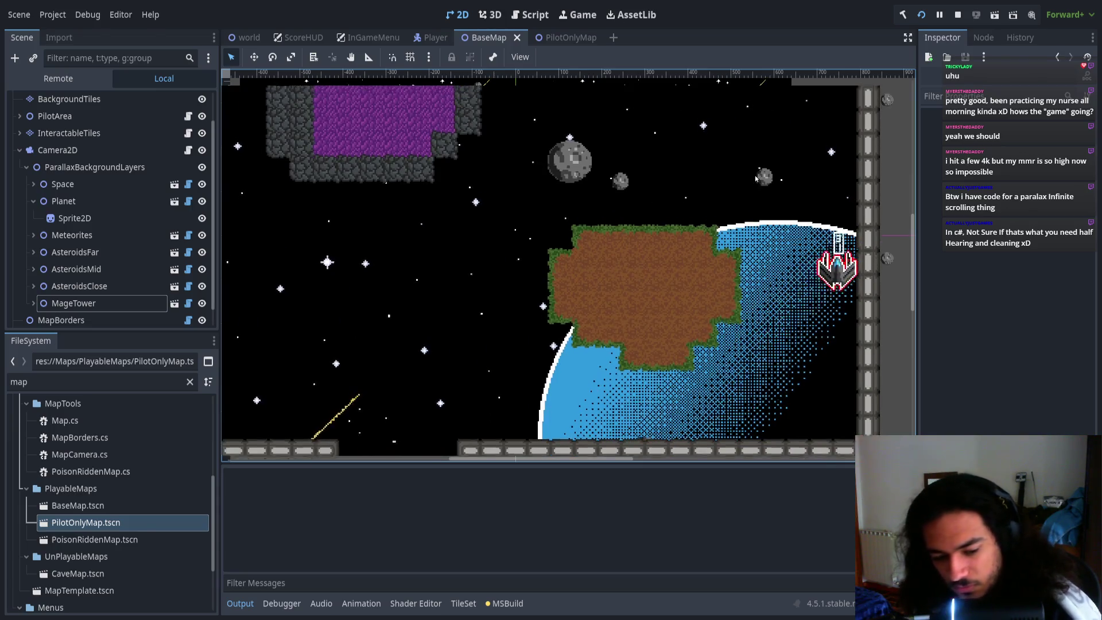
pyautogui.press('F8')
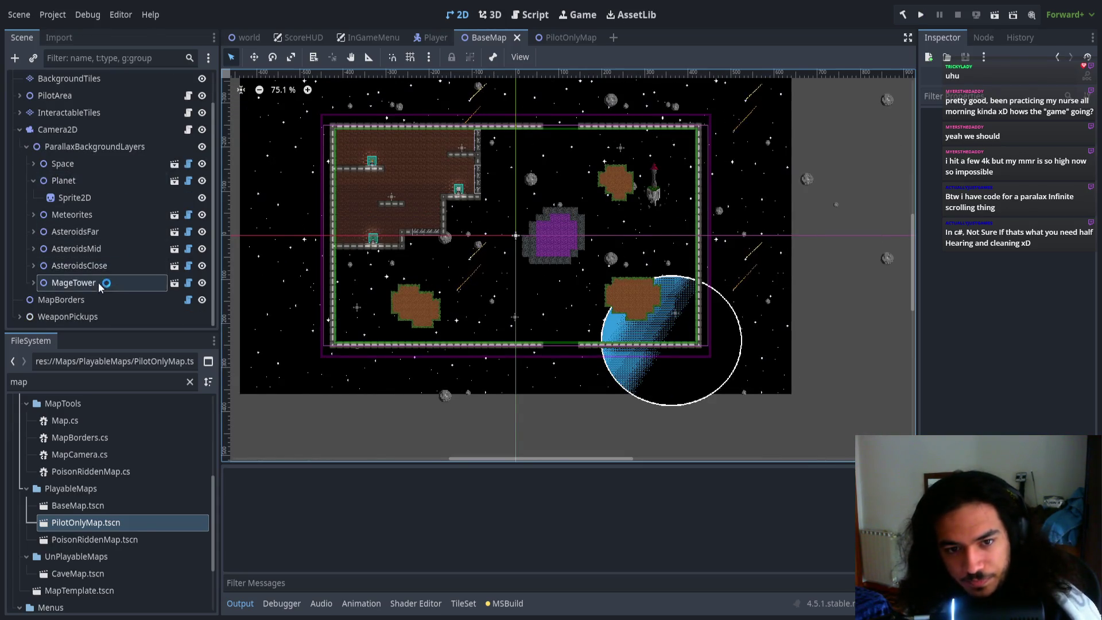
# - Set the Planet layer's parallax multiplier to 0.05
pyautogui.click(81, 180)
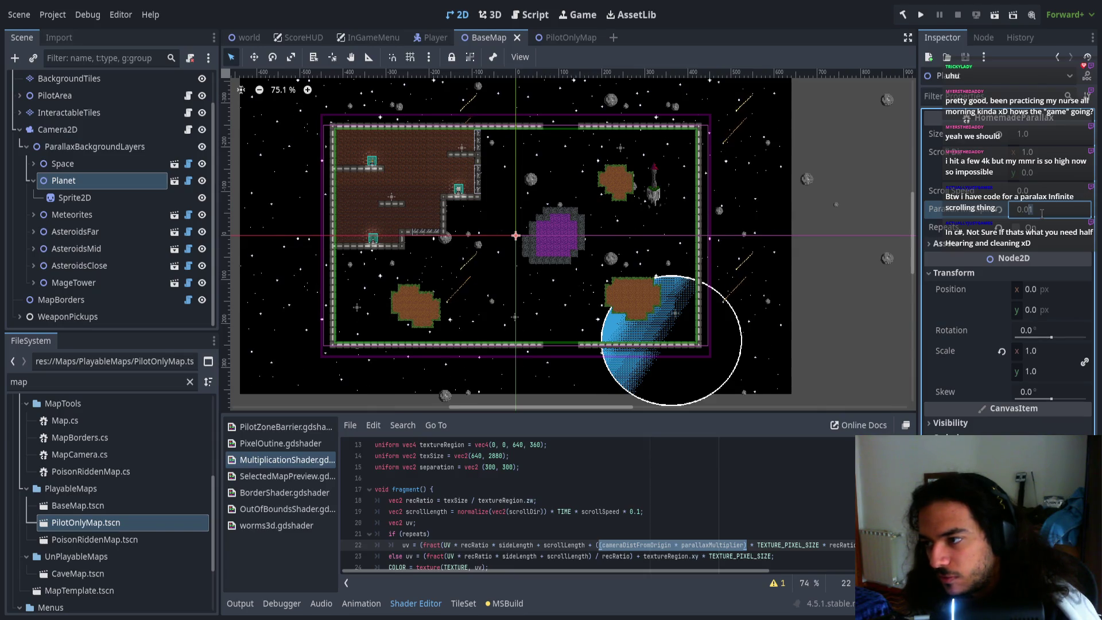
pyautogui.press('BackSpace')
pyautogui.write('5')
pyautogui.press('Return')
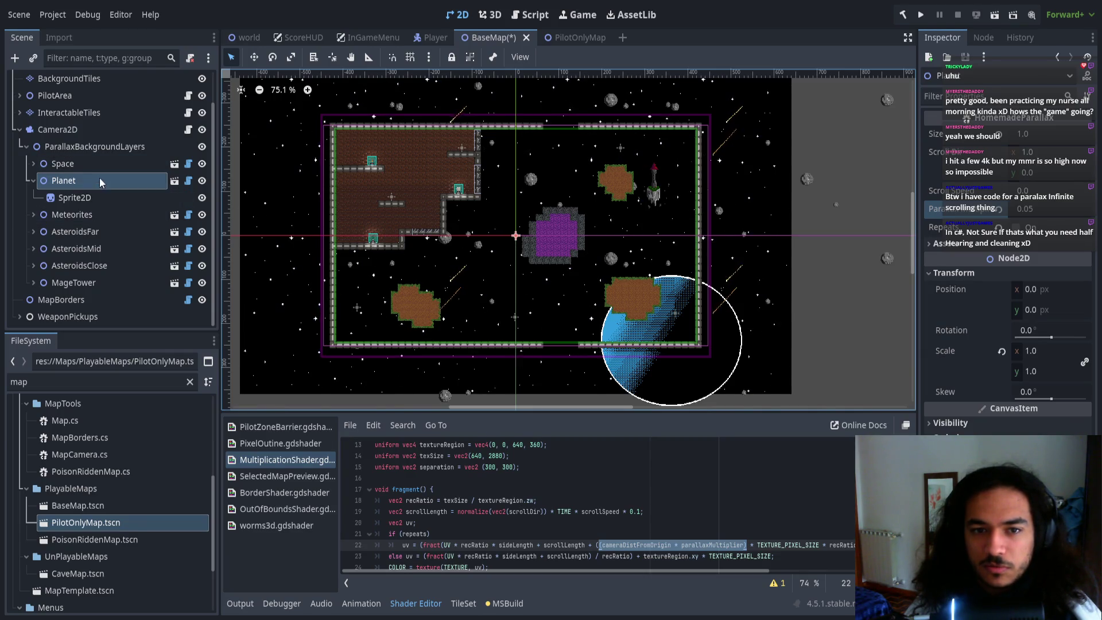
# - Change the MageTower layer's parallax multiplier to 0.5
pyautogui.click(74, 282)
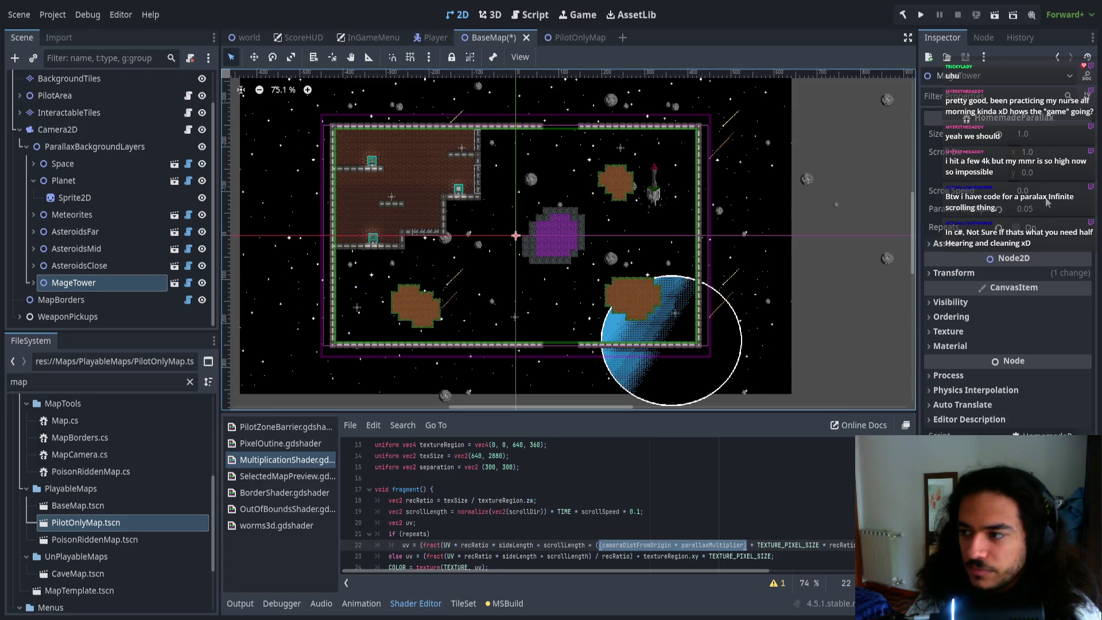
pyautogui.click(1033, 210)
pyautogui.click(1050, 214)
pyautogui.press('Left')
pyautogui.press('Left')
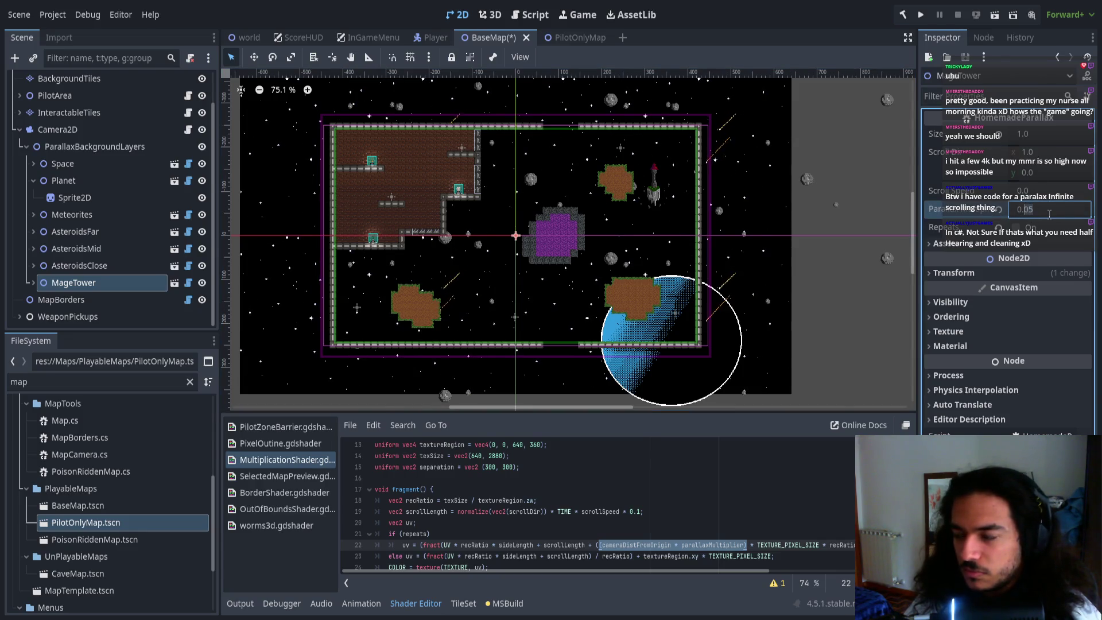
pyautogui.press('Delete')
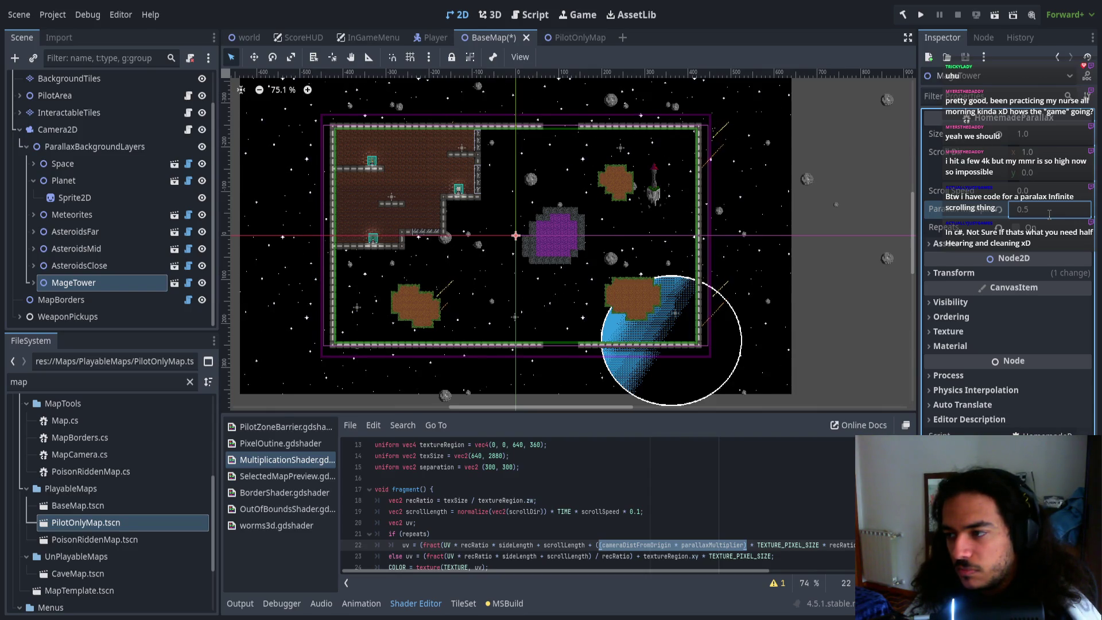
pyautogui.click(835, 235)
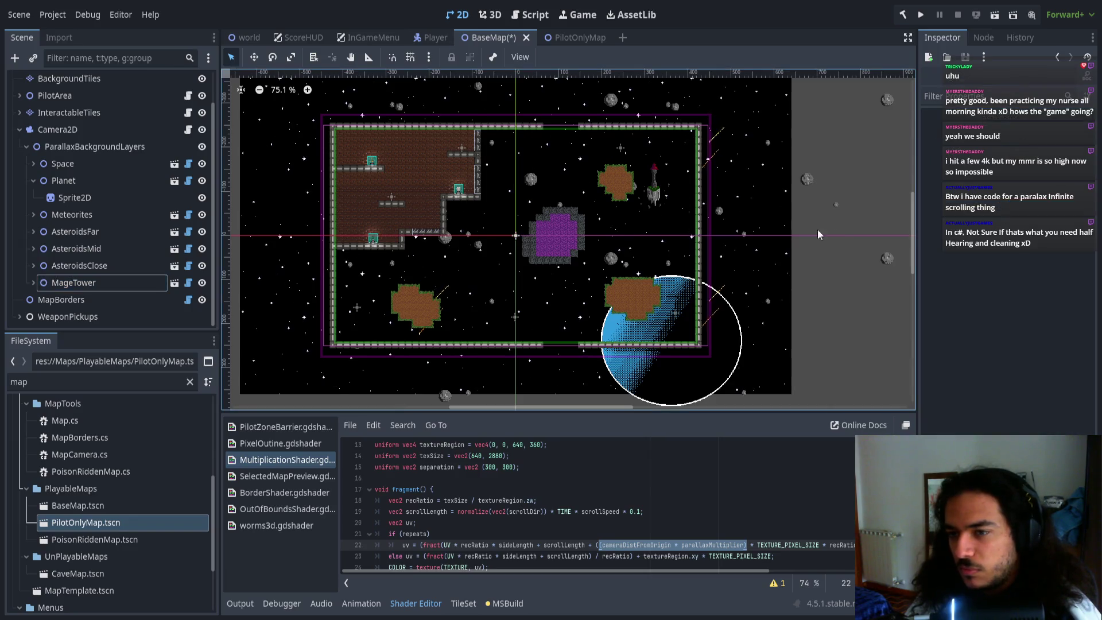
# - Set MageTower's parallax multiplier to 0.1, save the BaseMap scene, and run the project
pyautogui.click(93, 179)
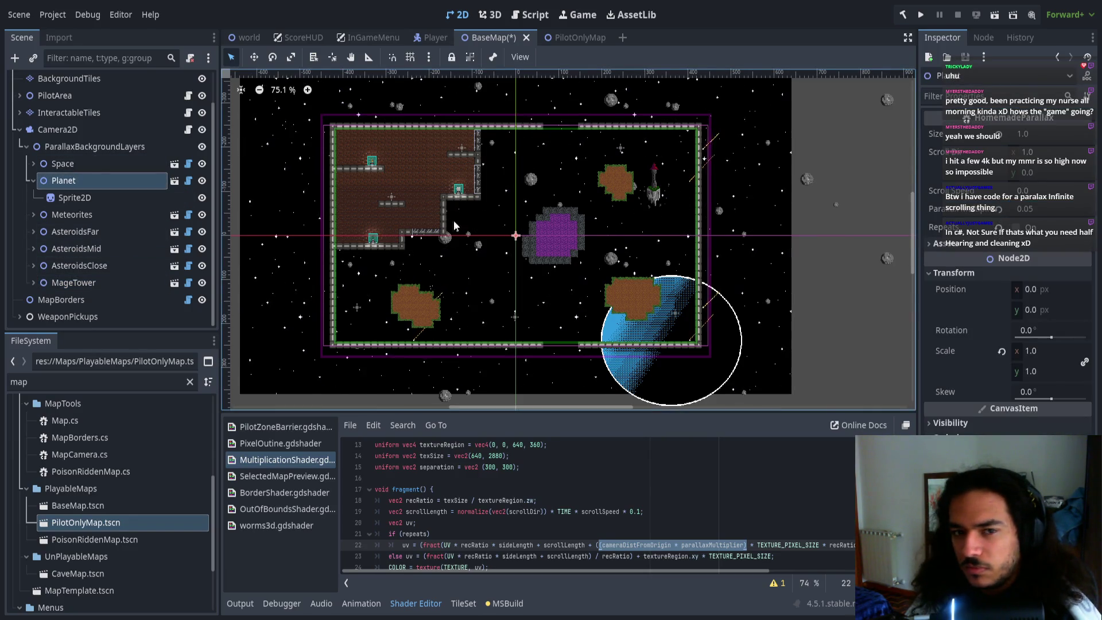
pyautogui.click(73, 283)
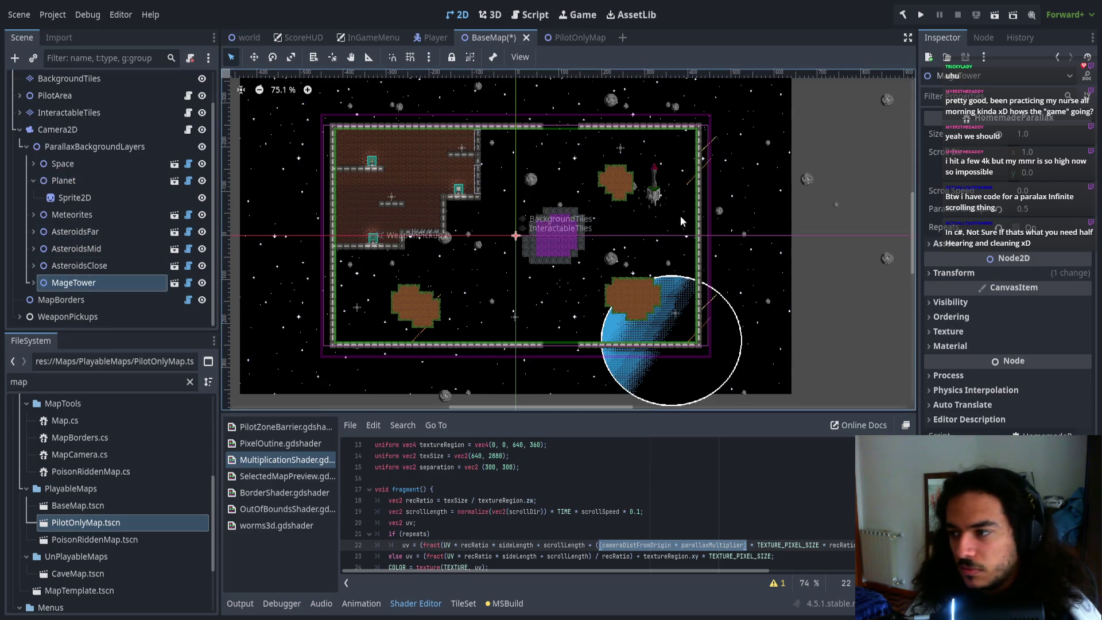
pyautogui.click(1036, 211)
pyautogui.write('1')
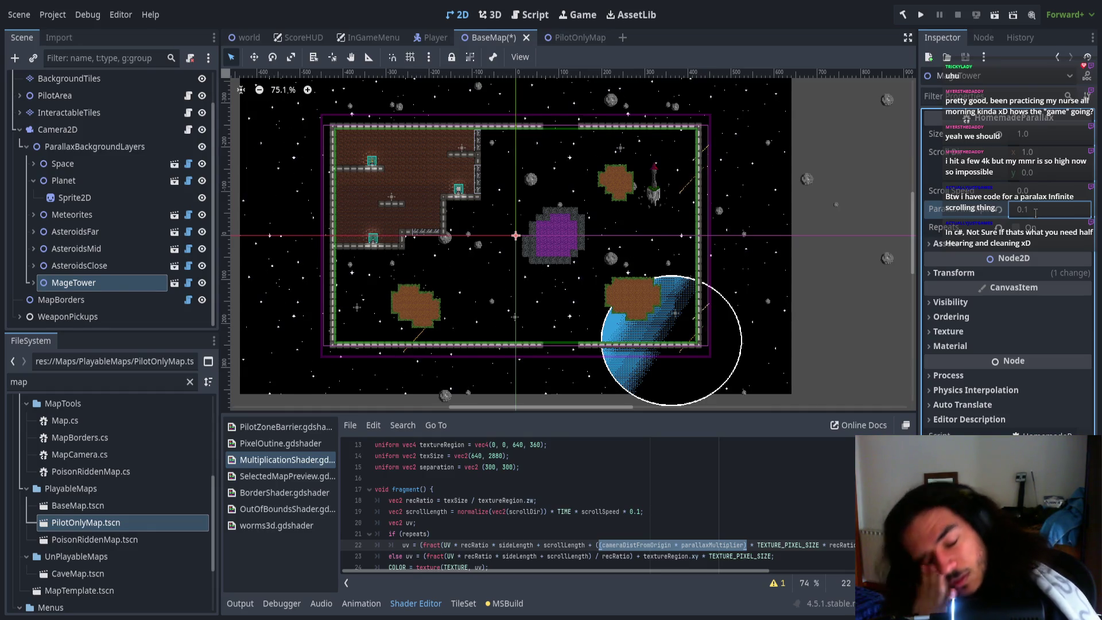
pyautogui.click(809, 228)
pyautogui.hotkey('ctrl', 's')
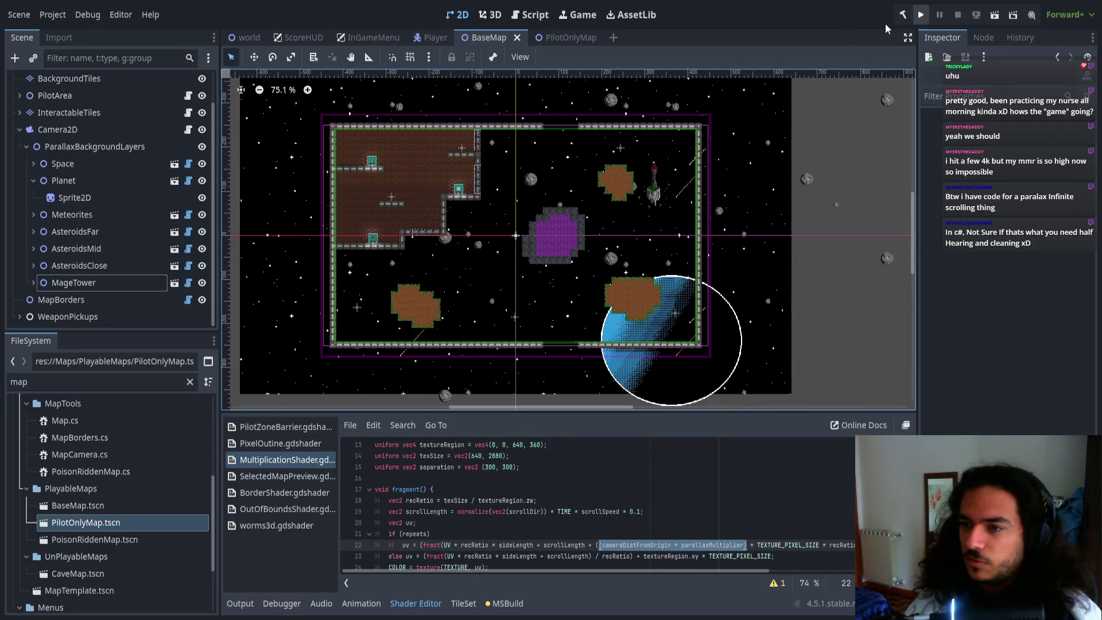
pyautogui.click(919, 17)
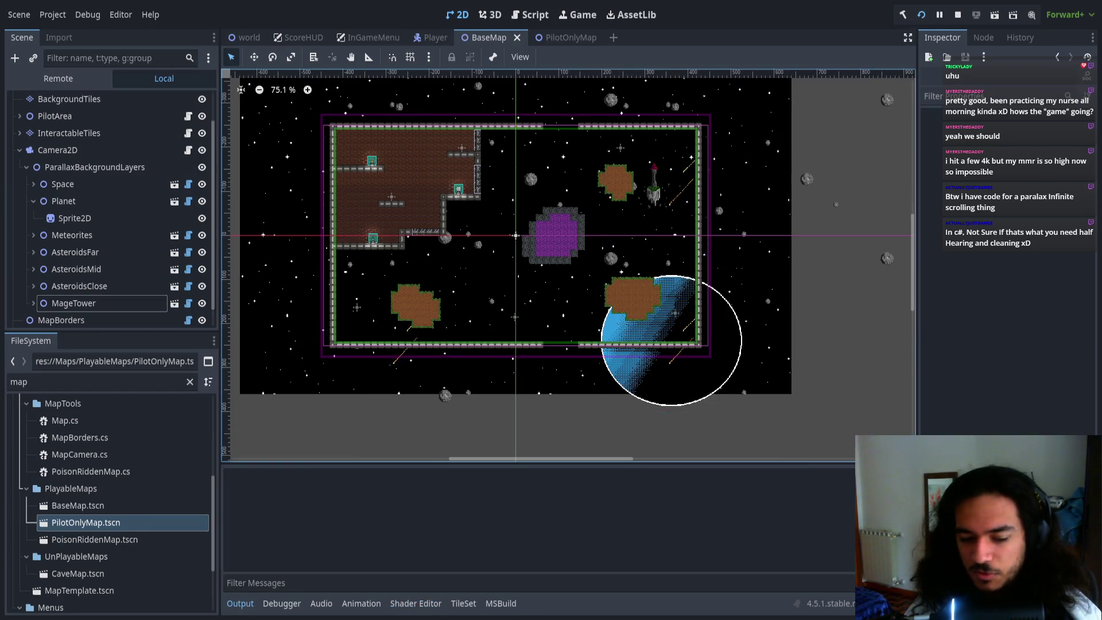
# - Ready up player one, fly the ship around the map with the arrow keys, then stop with F8
pyautogui.press('Return')
pyautogui.press('Return')
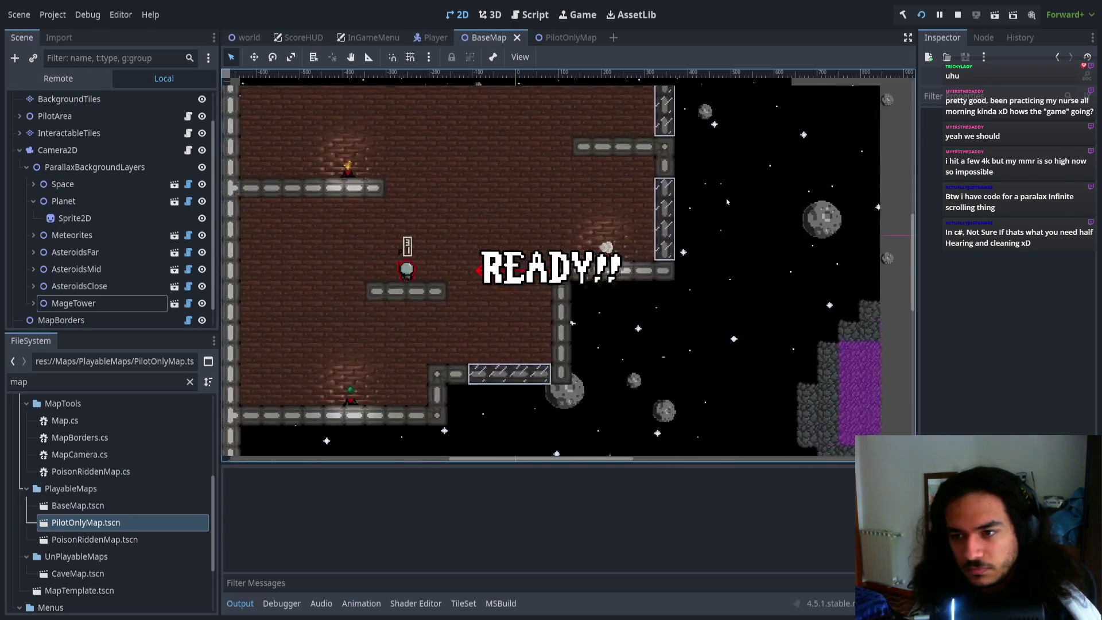
pyautogui.press('Right')
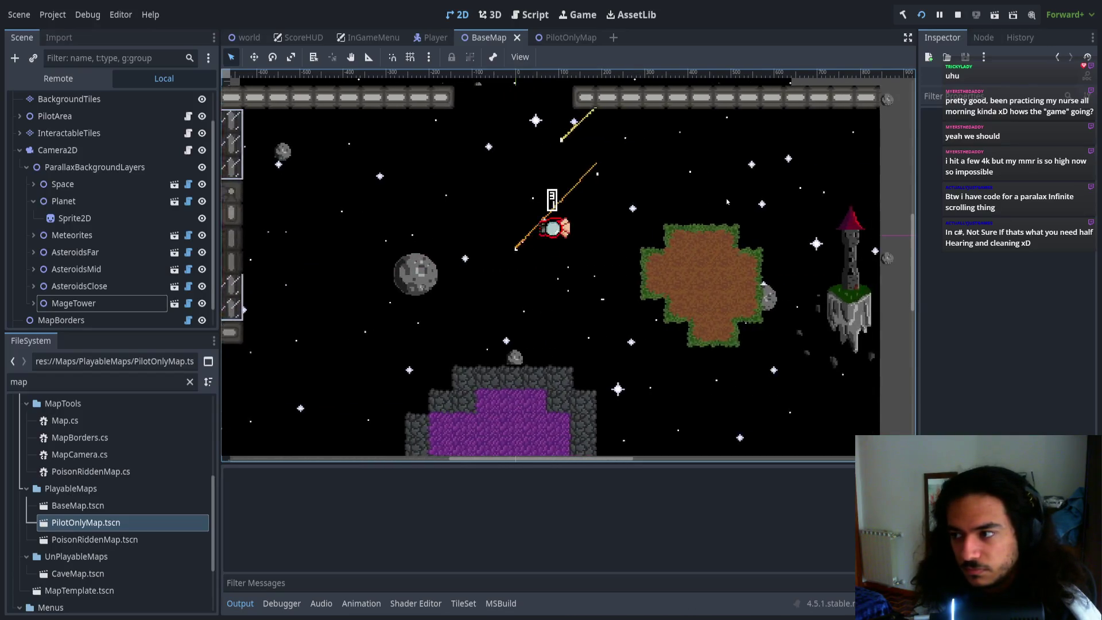
pyautogui.press('Right')
pyautogui.press('Down')
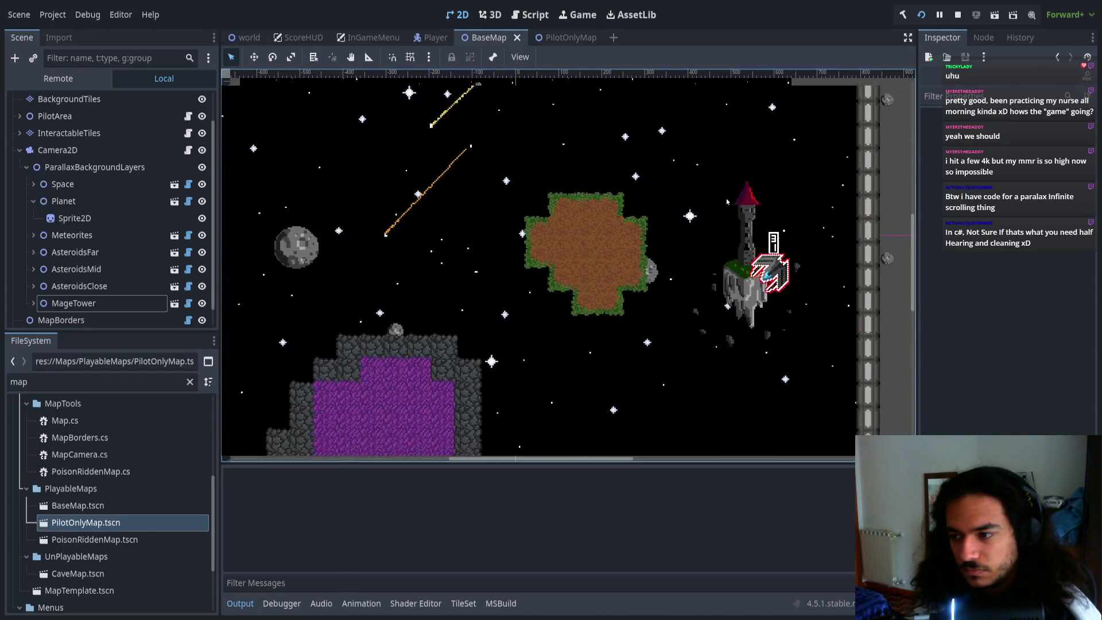
pyautogui.press('Left')
pyautogui.press('Up')
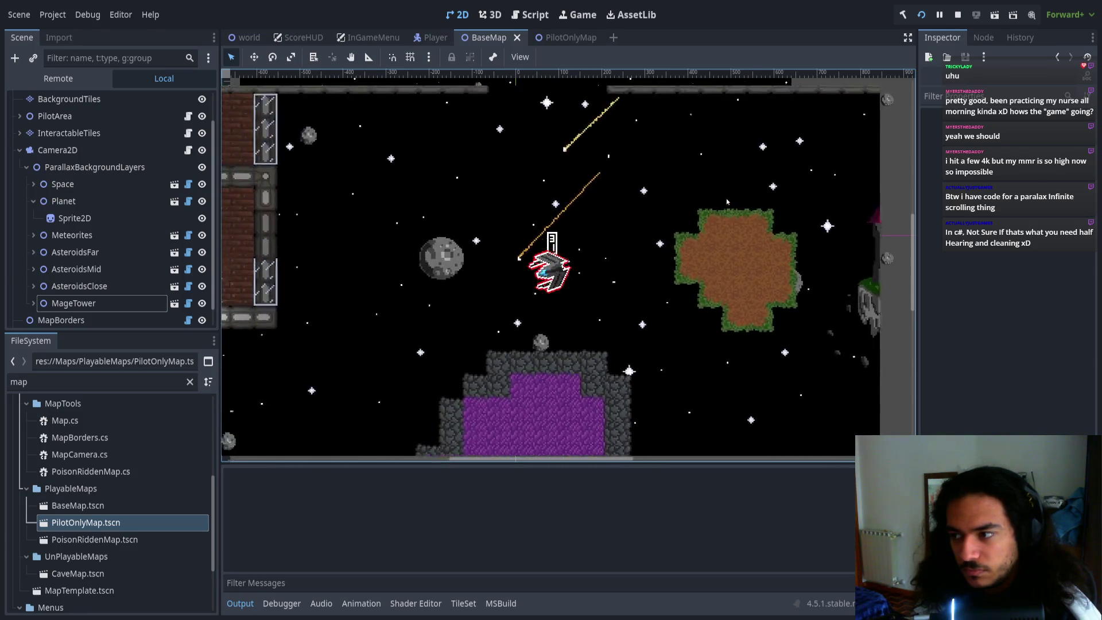
pyautogui.press('Right')
pyautogui.press('Down')
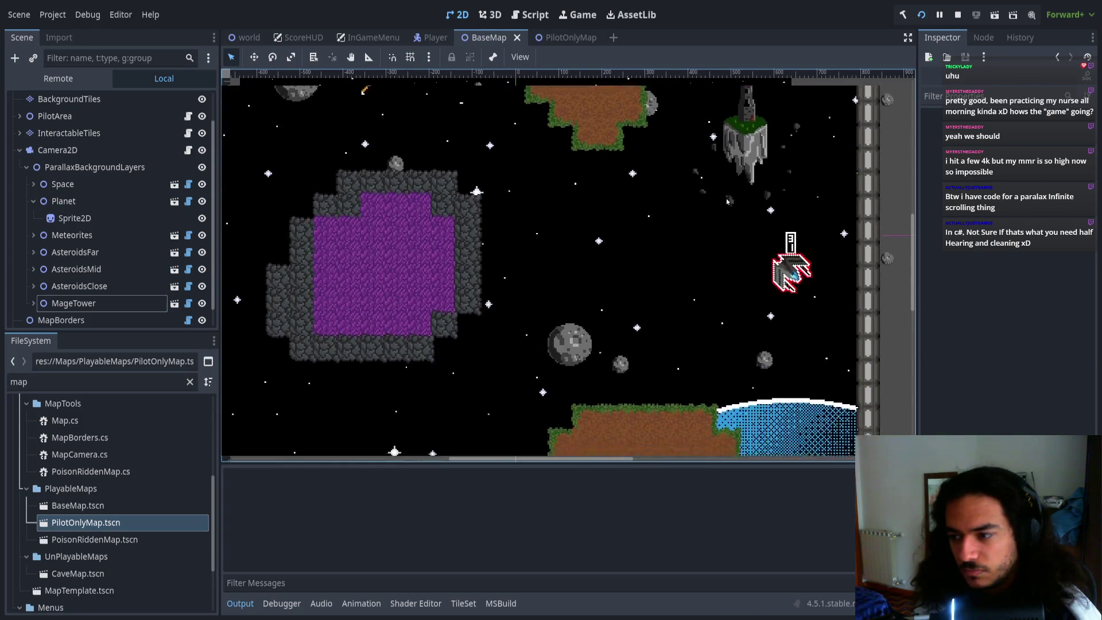
pyautogui.press('Down')
pyautogui.press('Left')
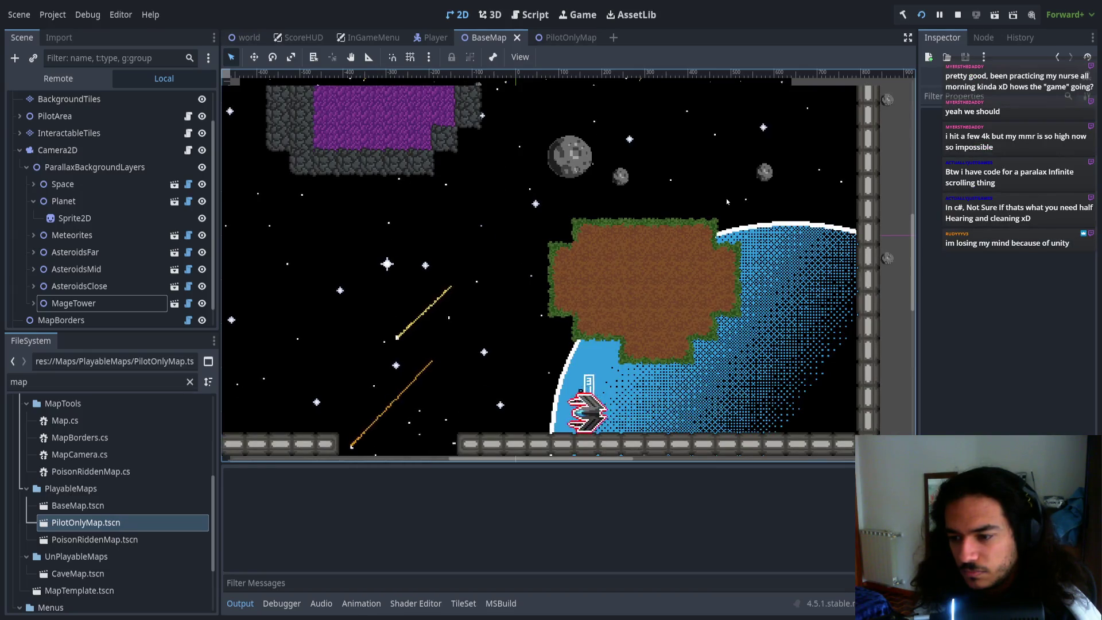
pyautogui.press('Up')
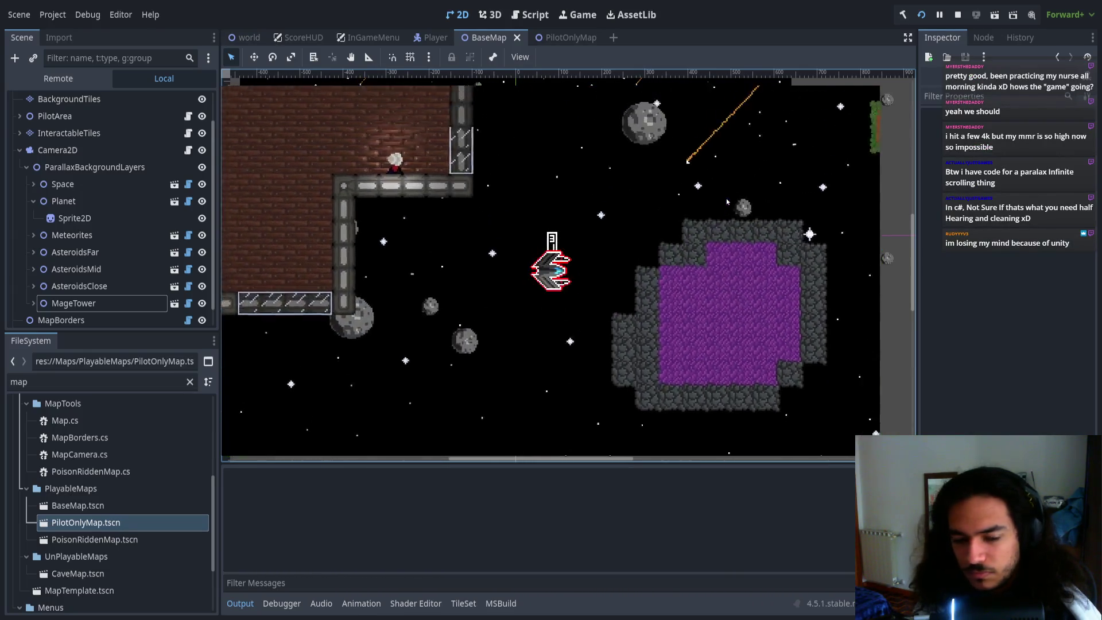
pyautogui.press('Down')
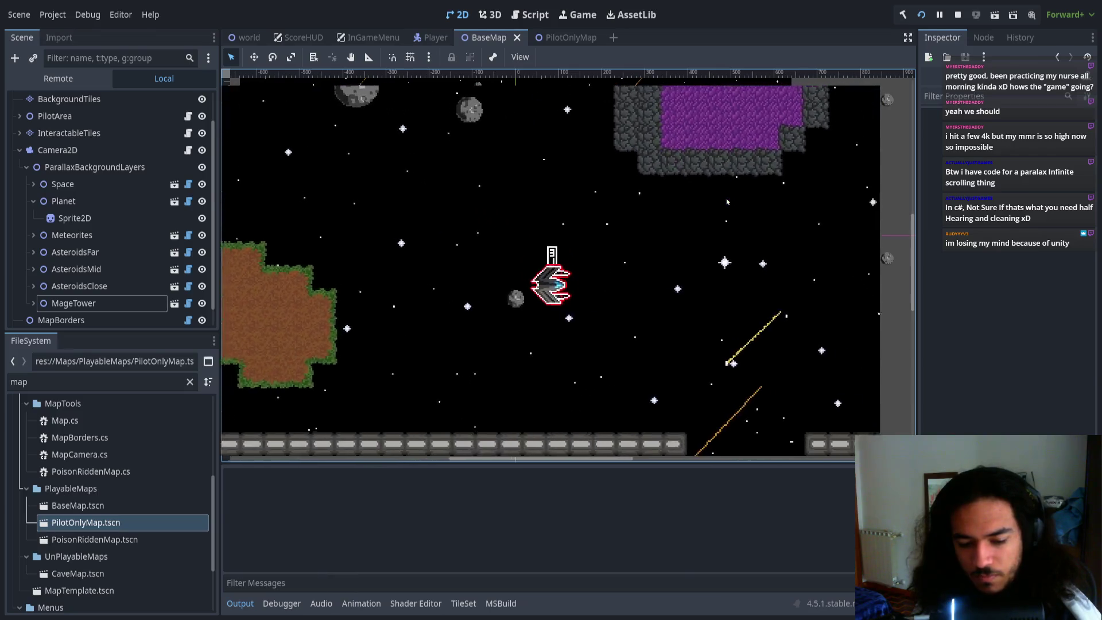
pyautogui.press('Right')
pyautogui.press('Up')
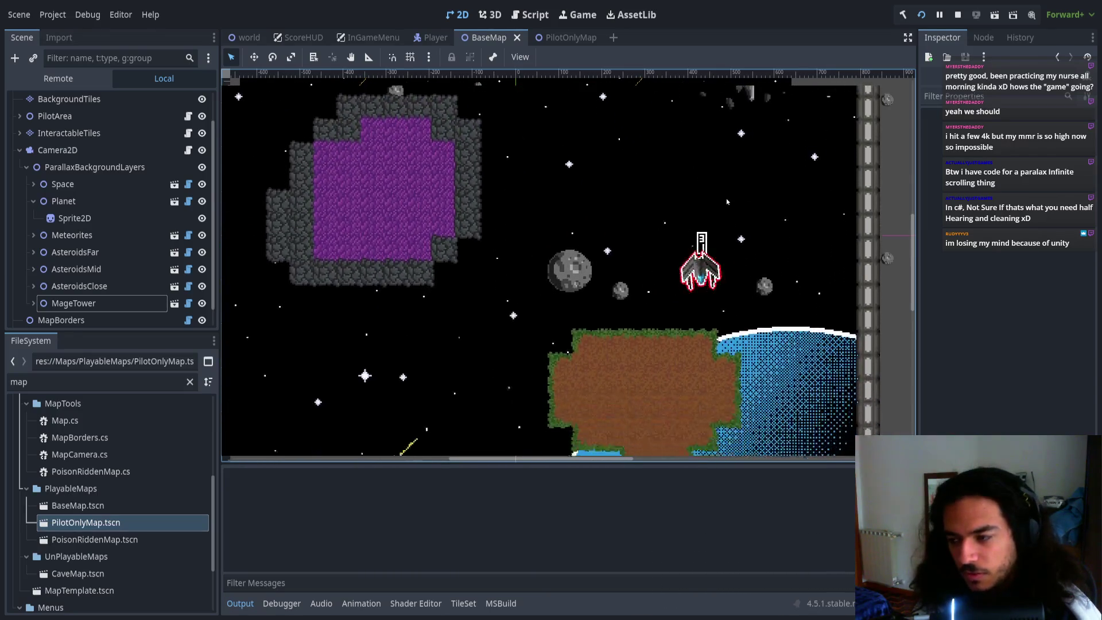
pyautogui.press('Down')
pyautogui.press('Left')
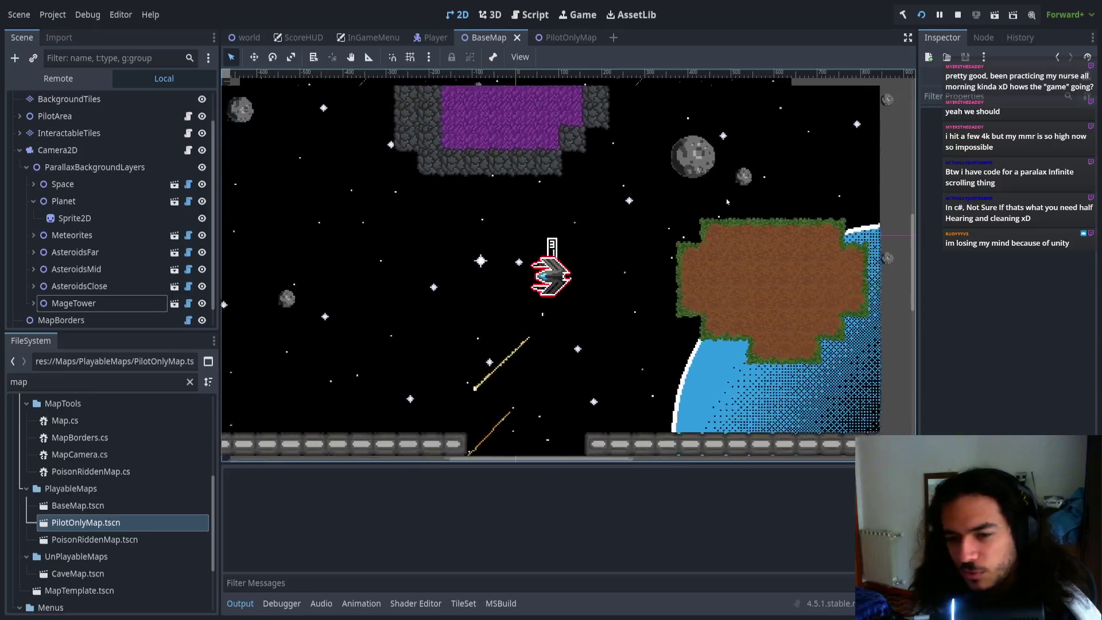
pyautogui.press('Up')
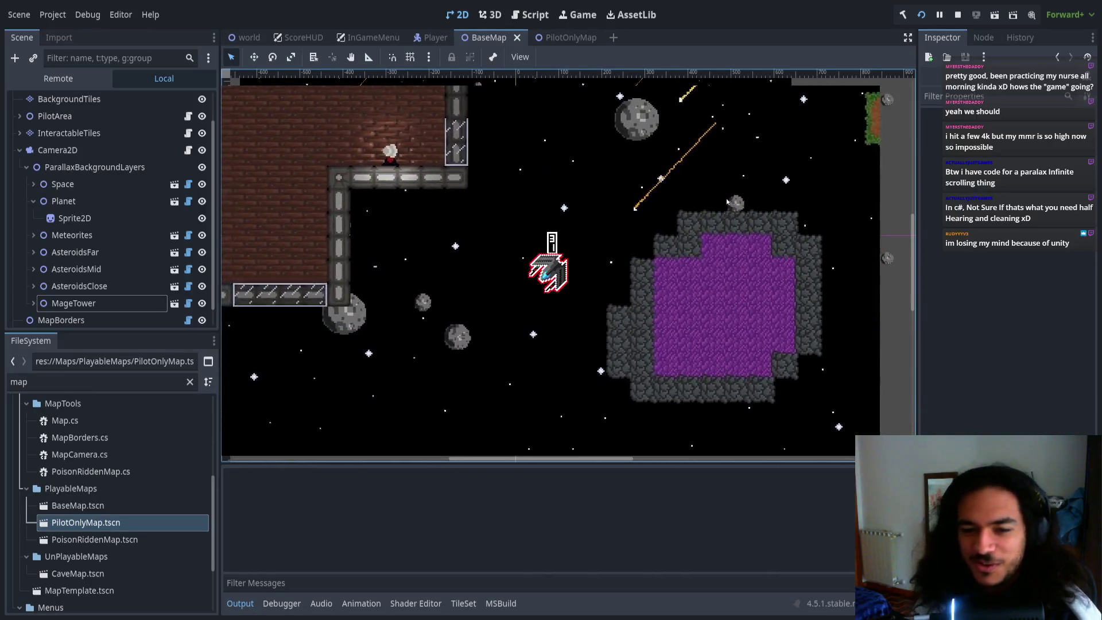
pyautogui.press('F8')
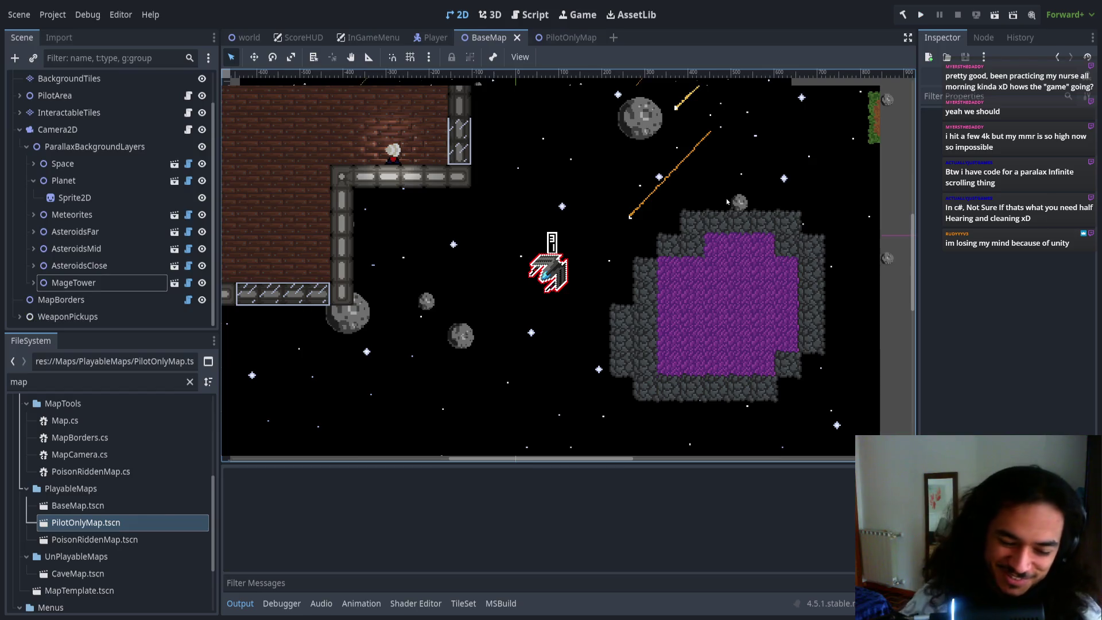
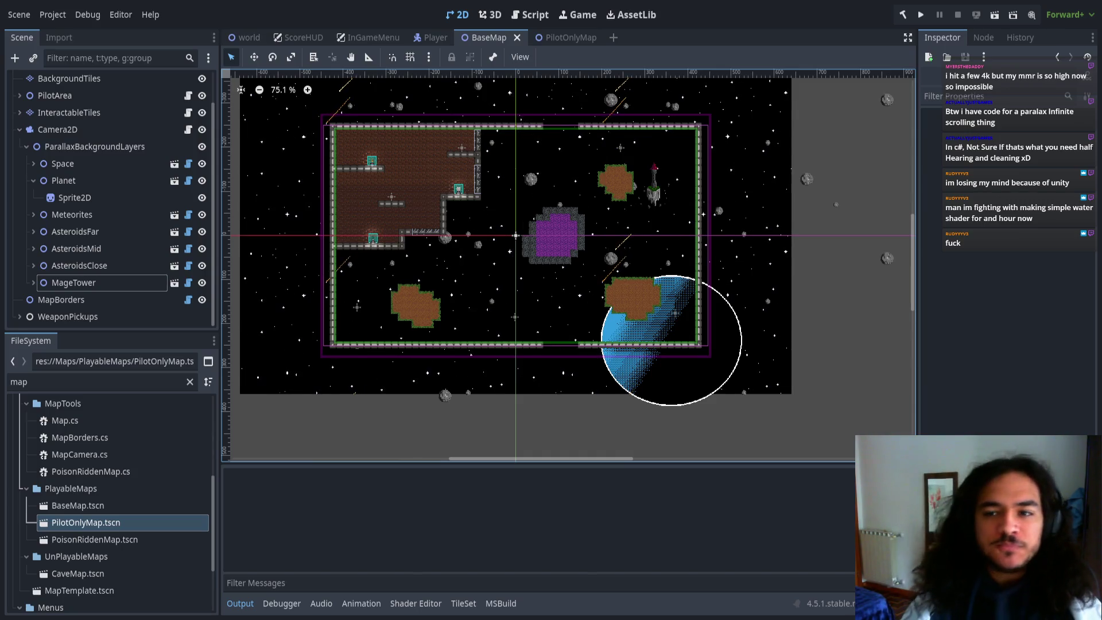
# - Pan and zoom around the space map toward the purple portal, then select the AsteroidsClose layer
pyautogui.moveTo(490, 226); pyautogui.dragTo(524, 253)
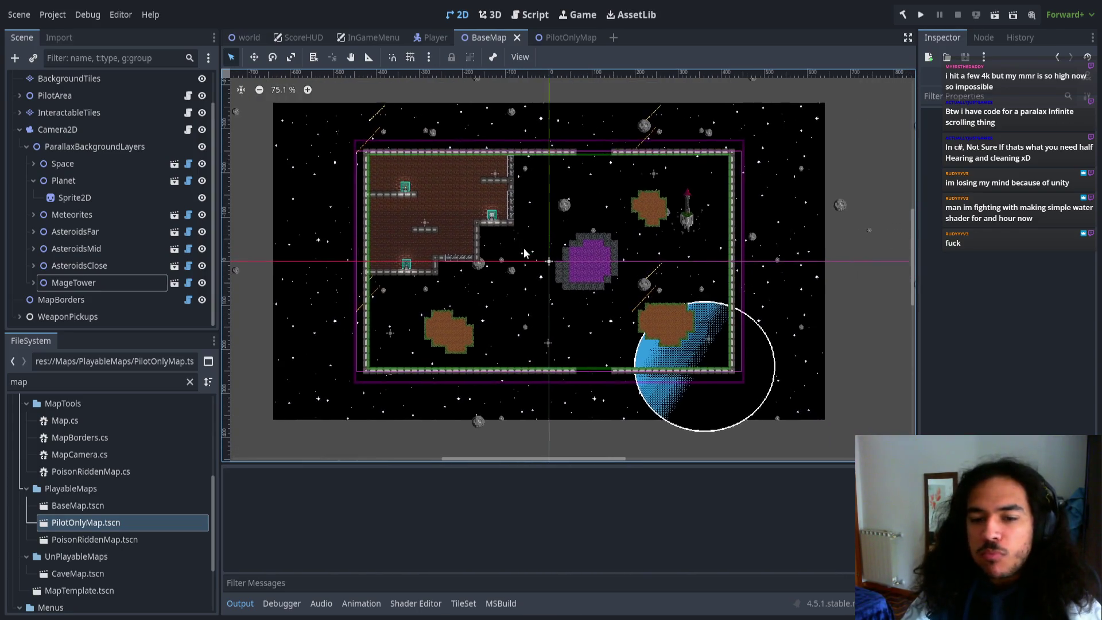
pyautogui.scroll(1, 523, 253)
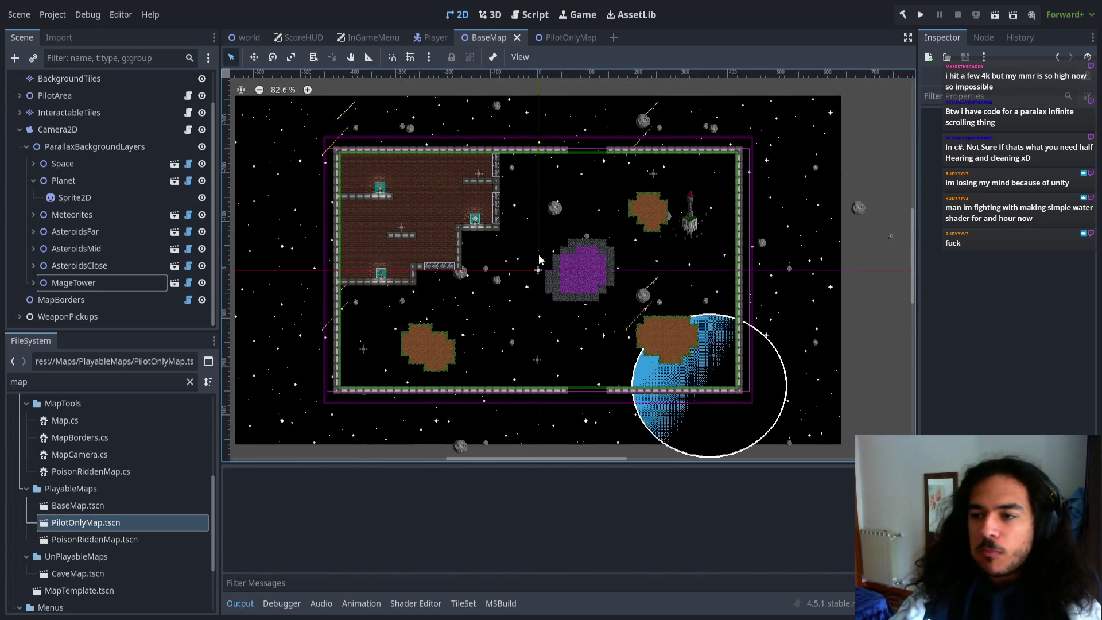
pyautogui.scroll(-1, 618, 278)
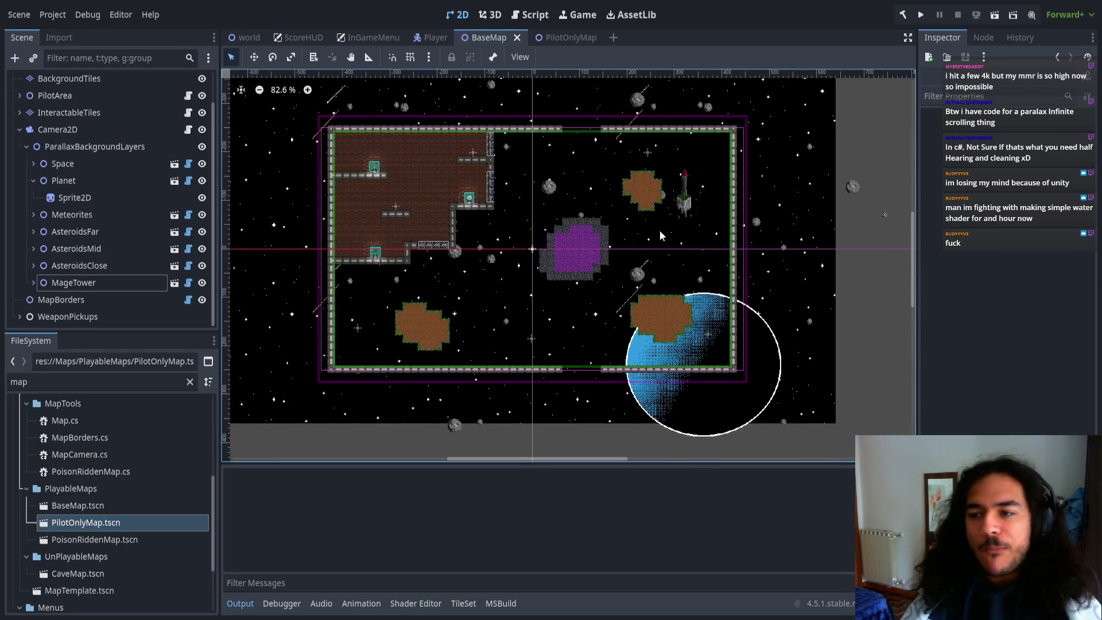
pyautogui.scroll(10, 660, 232)
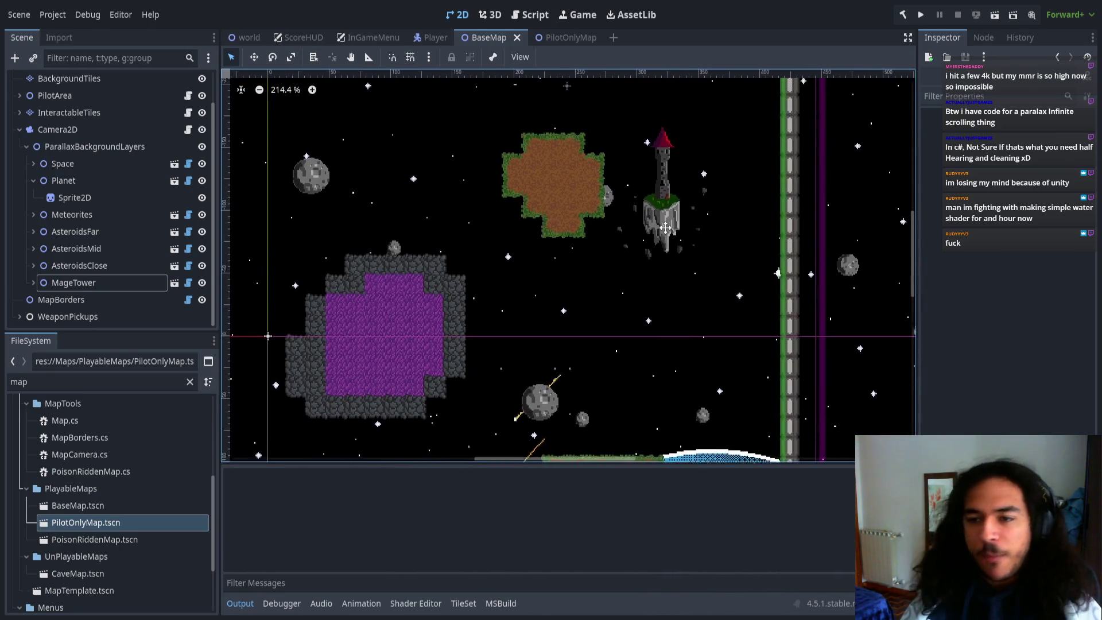
pyautogui.moveTo(426, 211); pyautogui.dragTo(582, 241)
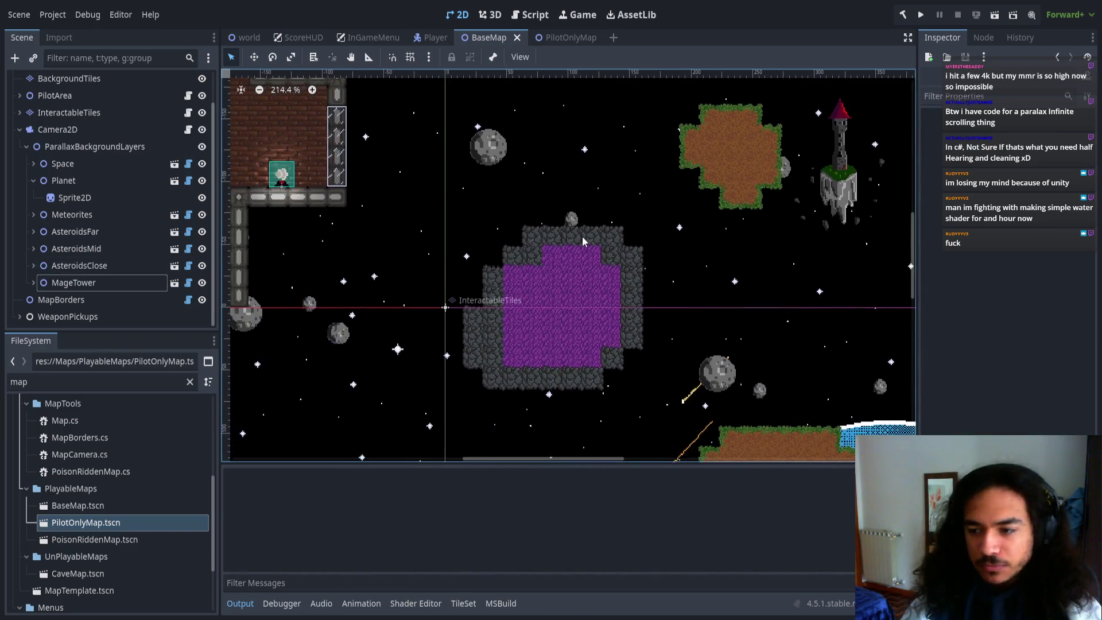
pyautogui.scroll(-3, 583, 243)
pyautogui.click(136, 266)
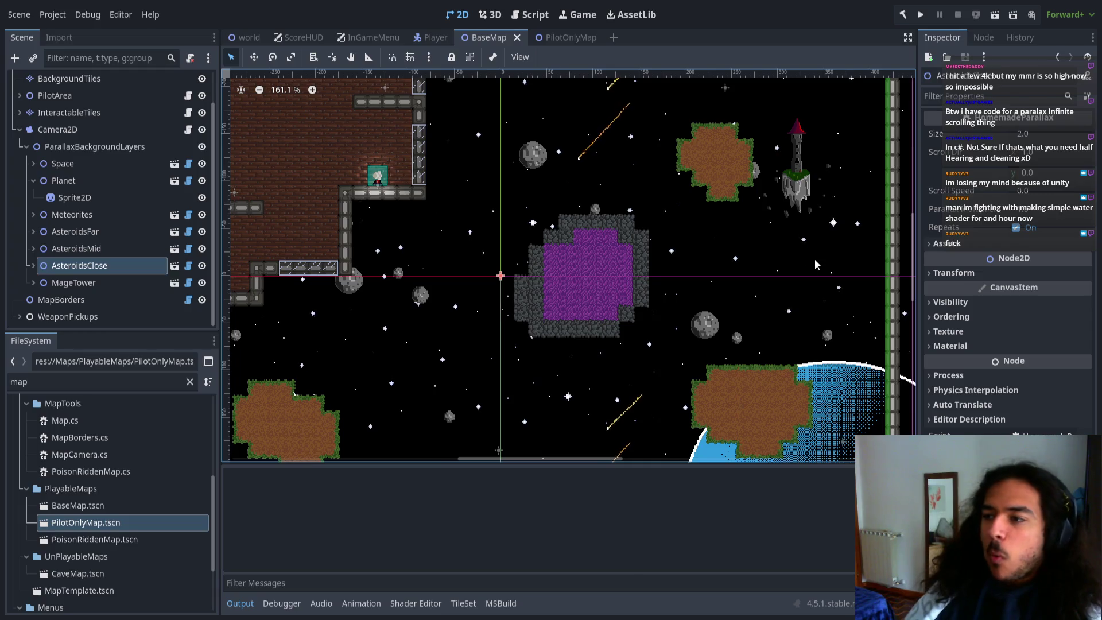
# - Zoom the map out to 90.9% and step through AsteroidsMid, Space and Planet layers in the Scene dock
pyautogui.scroll(-5, 771, 295)
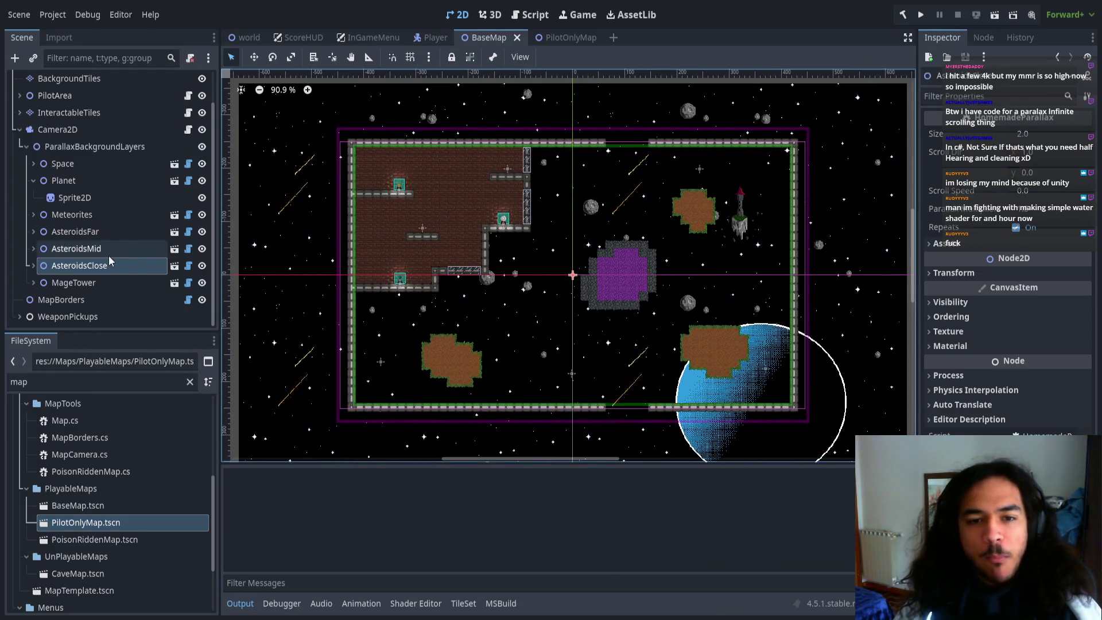
pyautogui.click(129, 266)
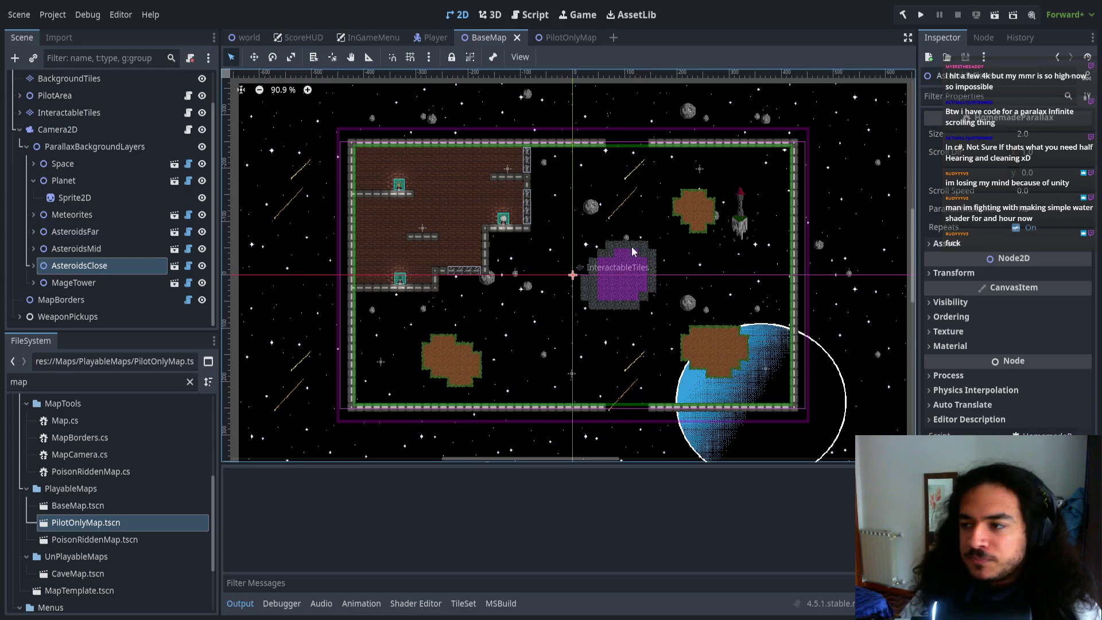
pyautogui.scroll(1, 551, 258)
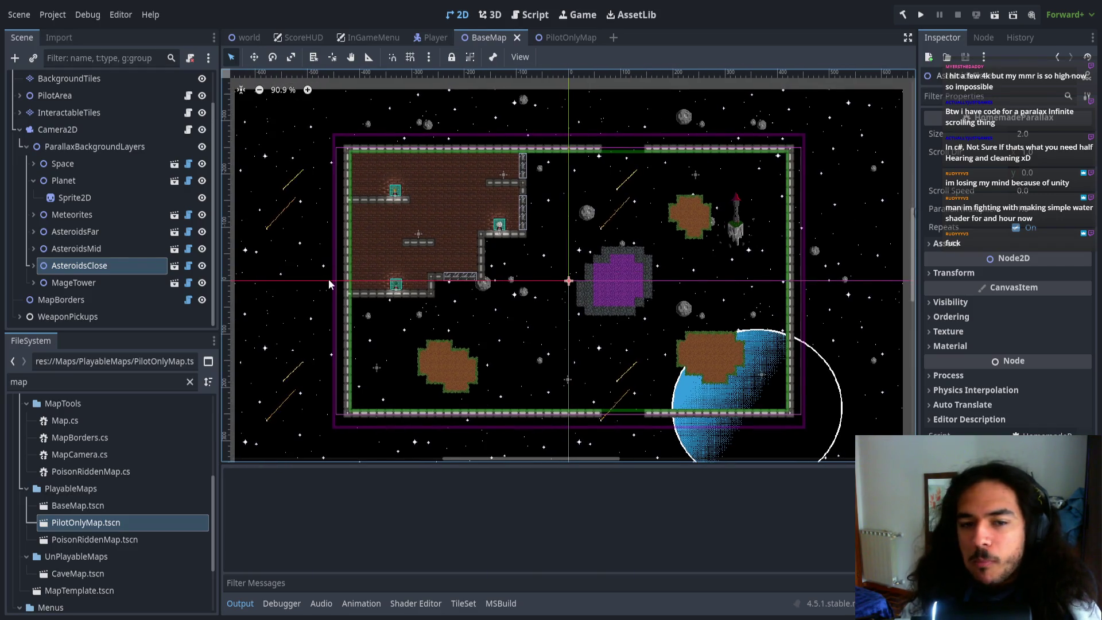
pyautogui.click(69, 249)
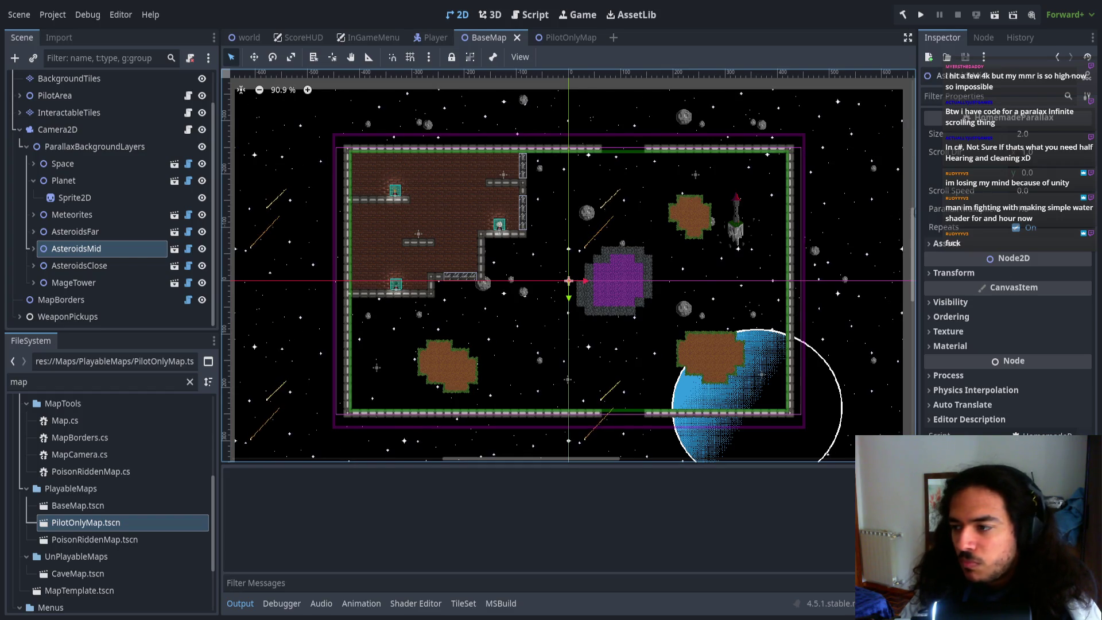
pyautogui.scroll(-1, 651, 275)
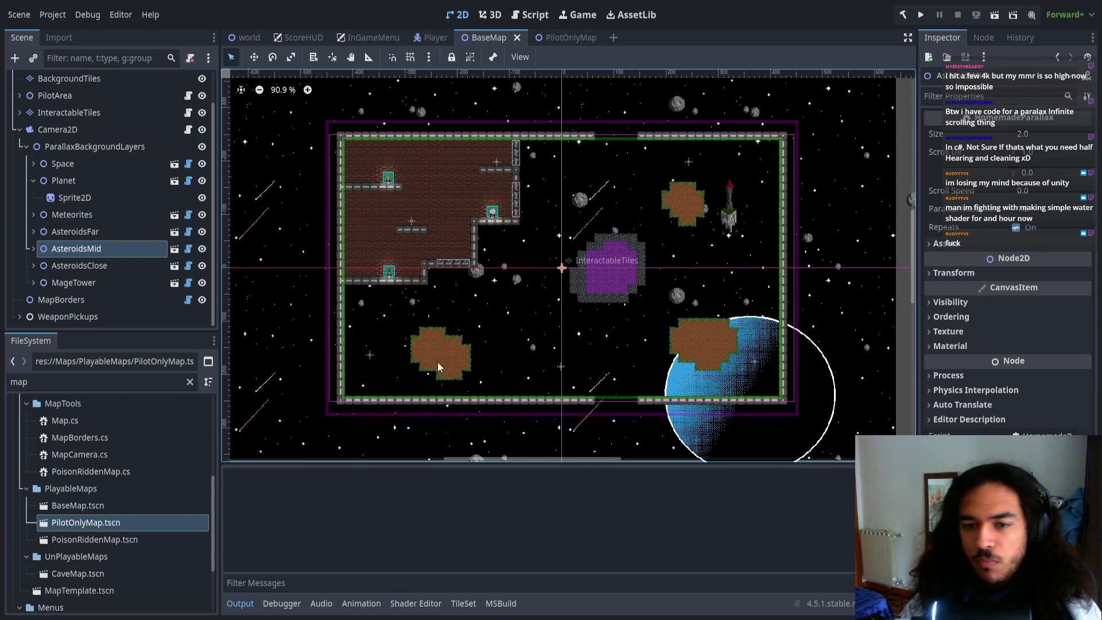
pyautogui.scroll(-1, 657, 285)
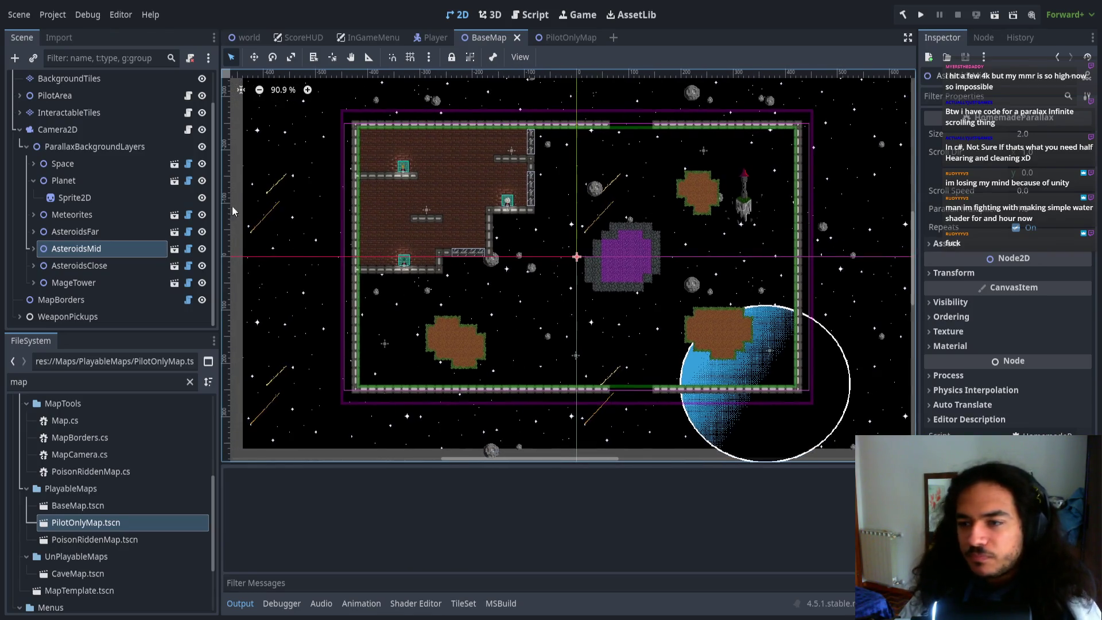
pyautogui.click(88, 163)
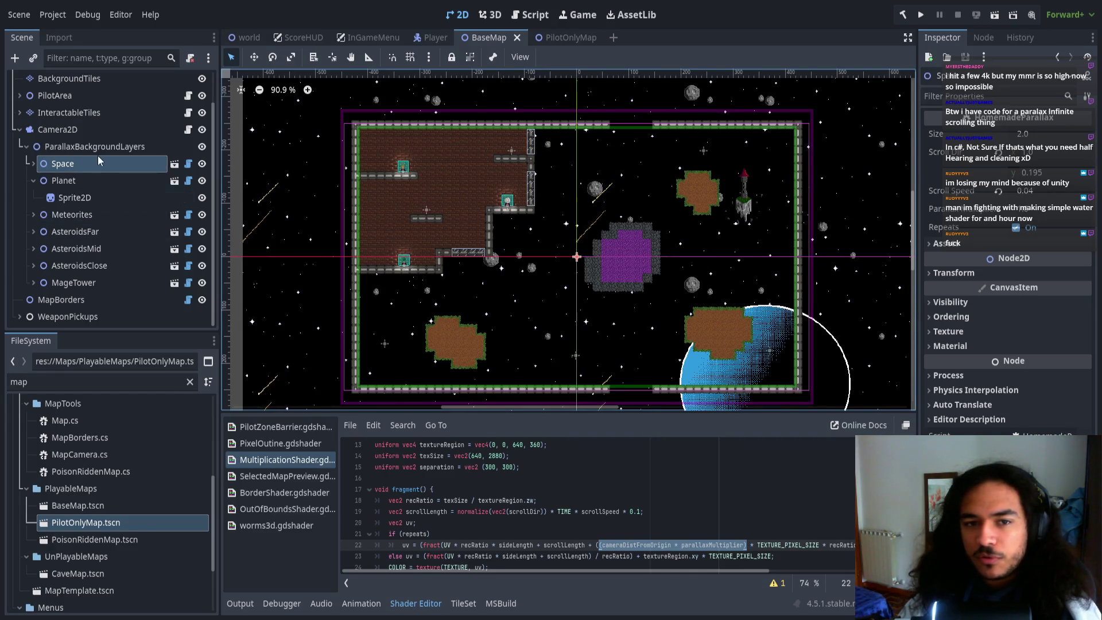
pyautogui.click(83, 178)
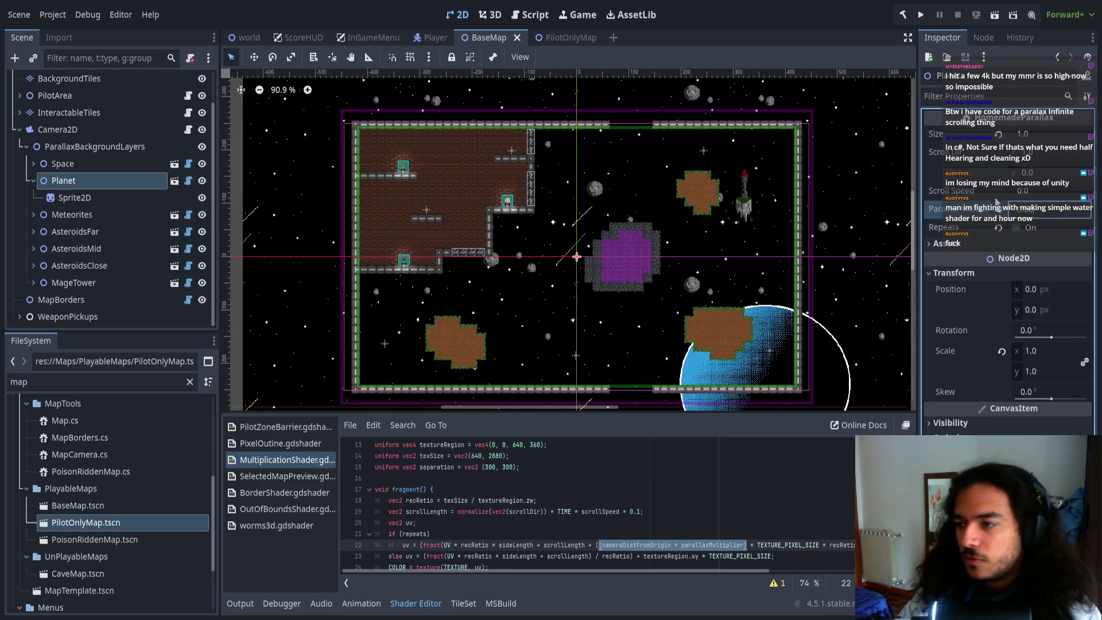
# - Confirm the edited Planet value and set the Meteorites layer's Scroll Speed to 0.135
pyautogui.press('Return')
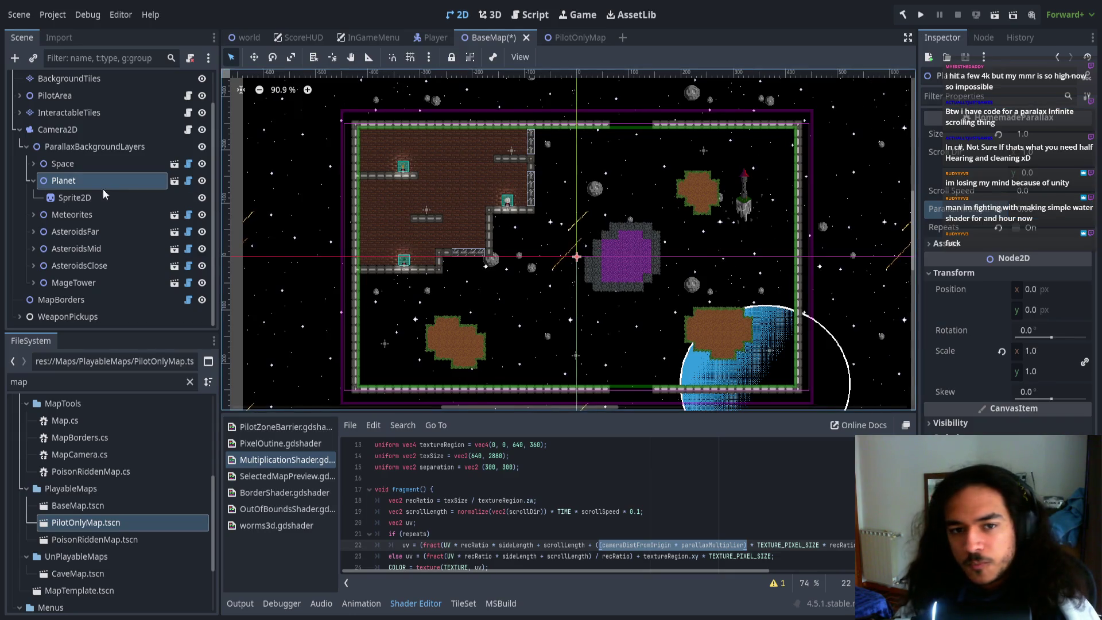
pyautogui.click(79, 214)
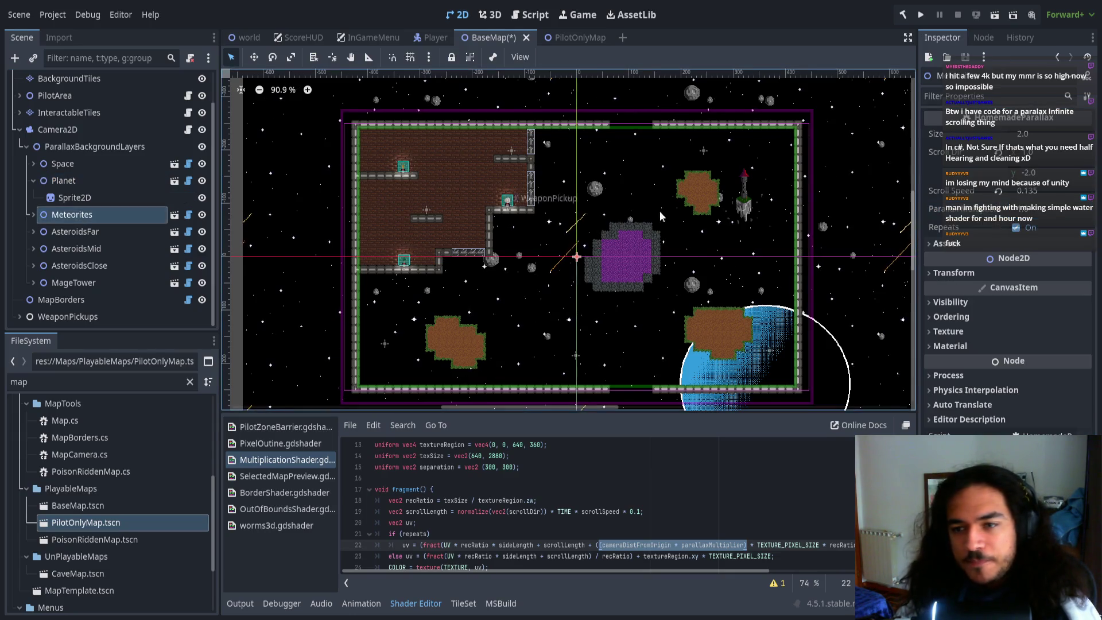
pyautogui.click(1037, 193)
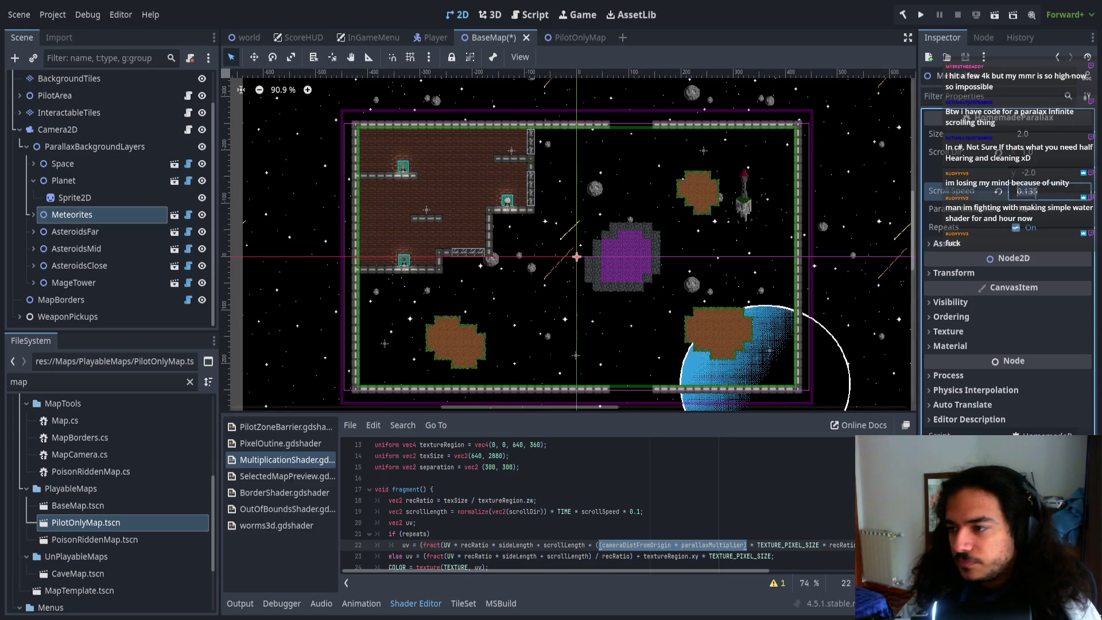
pyautogui.press('Return')
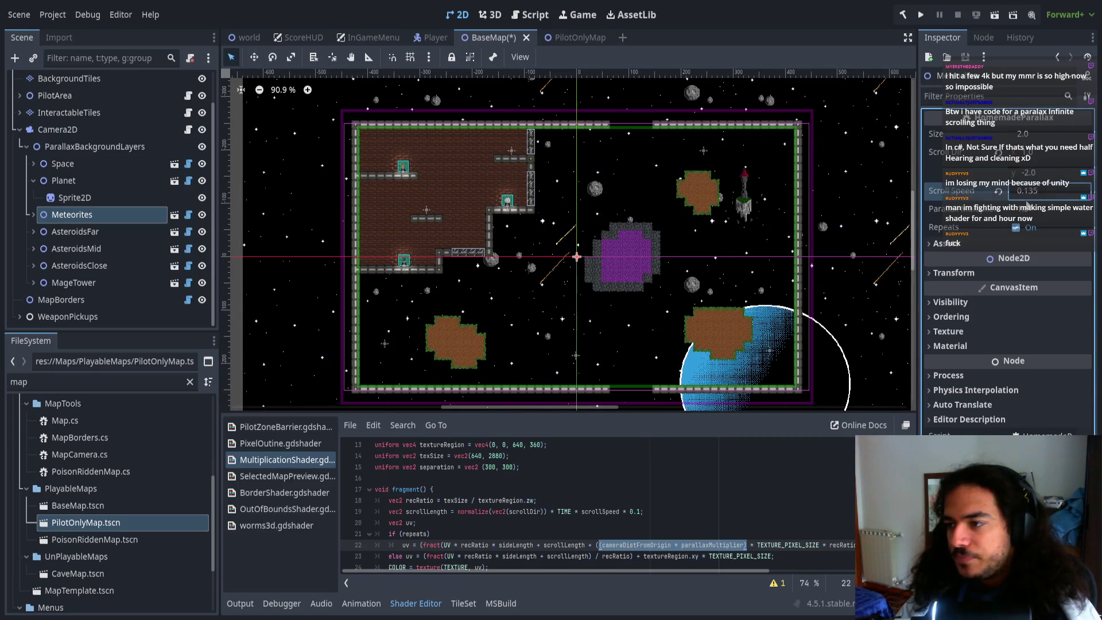
# - Select Planet, then Space, and begin editing Space's Parallax Multiplier
pyautogui.click(91, 175)
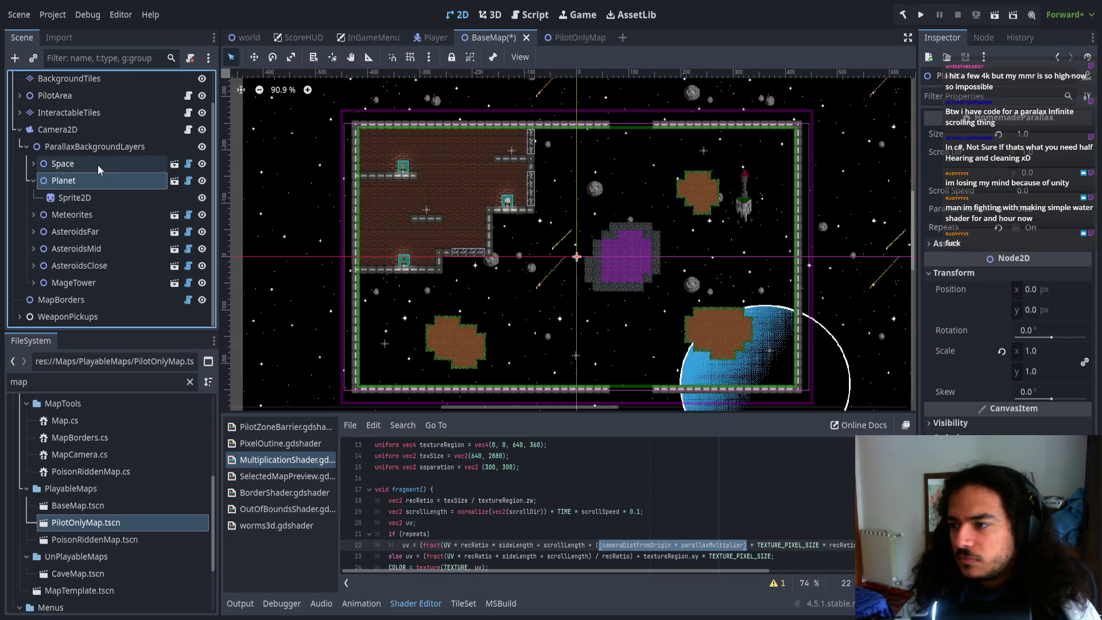
pyautogui.click(98, 164)
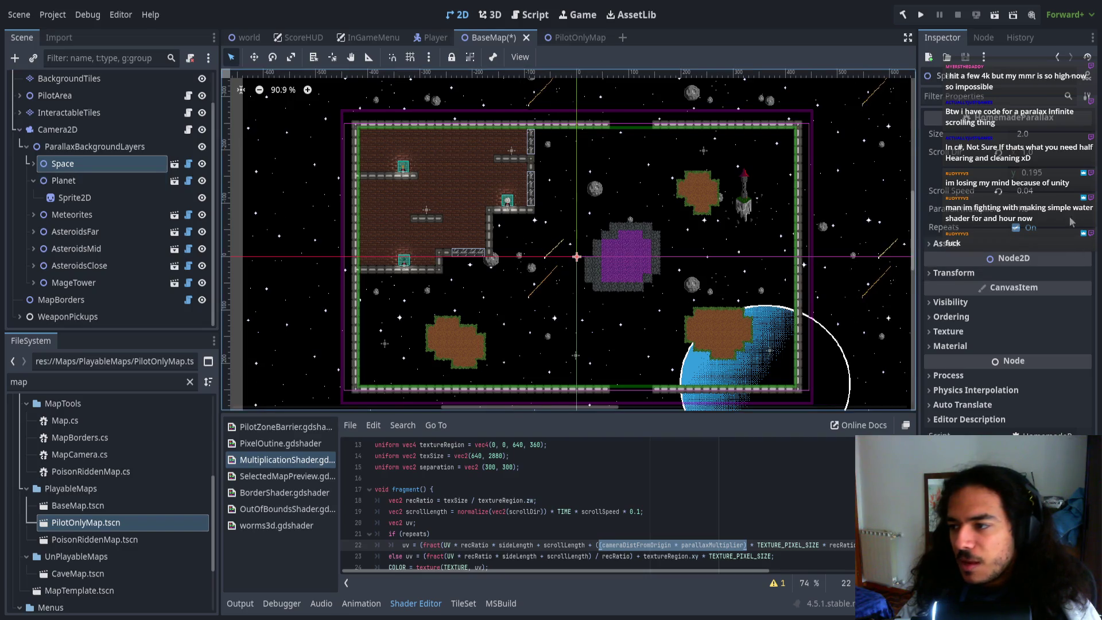
pyautogui.click(1021, 209)
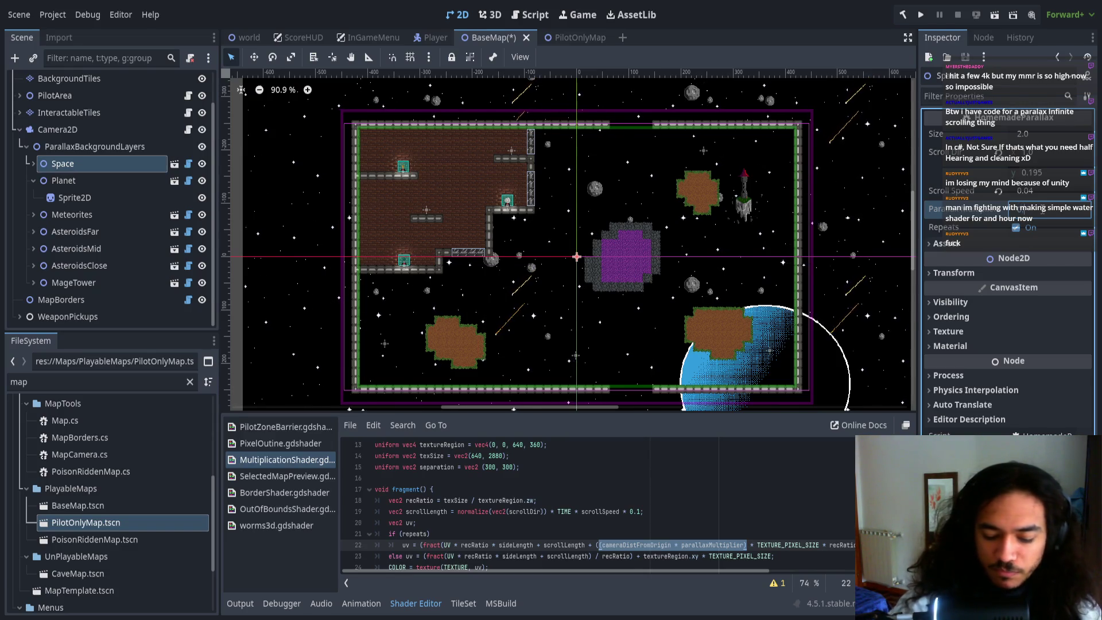
# - Expand Space and clear the Planet layer's Parallax Multiplier value
pyautogui.click(897, 243)
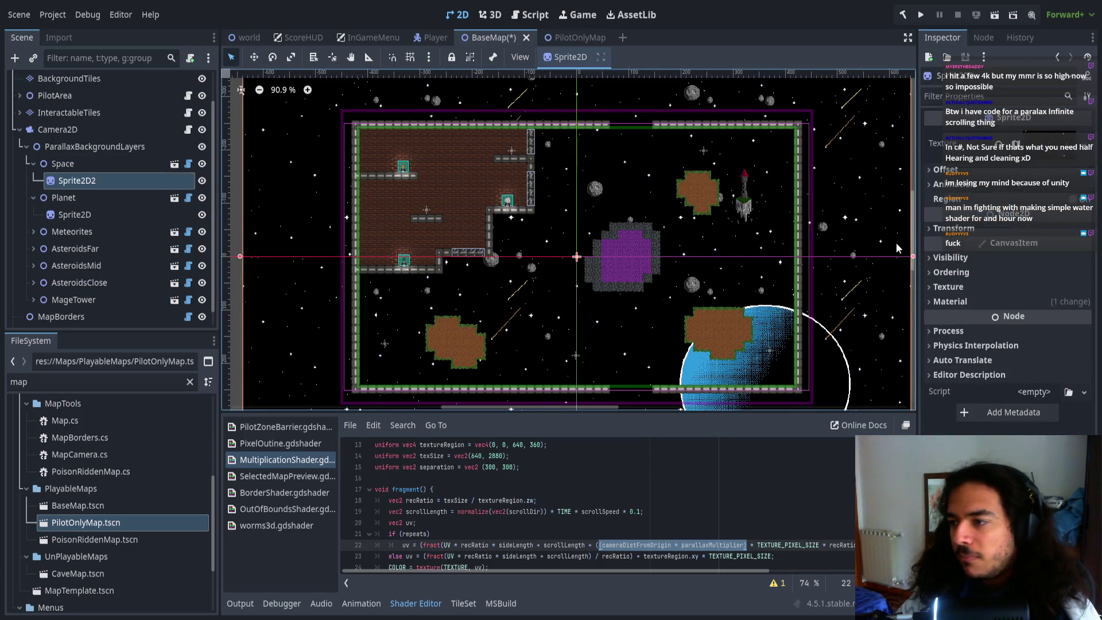
pyautogui.click(114, 147)
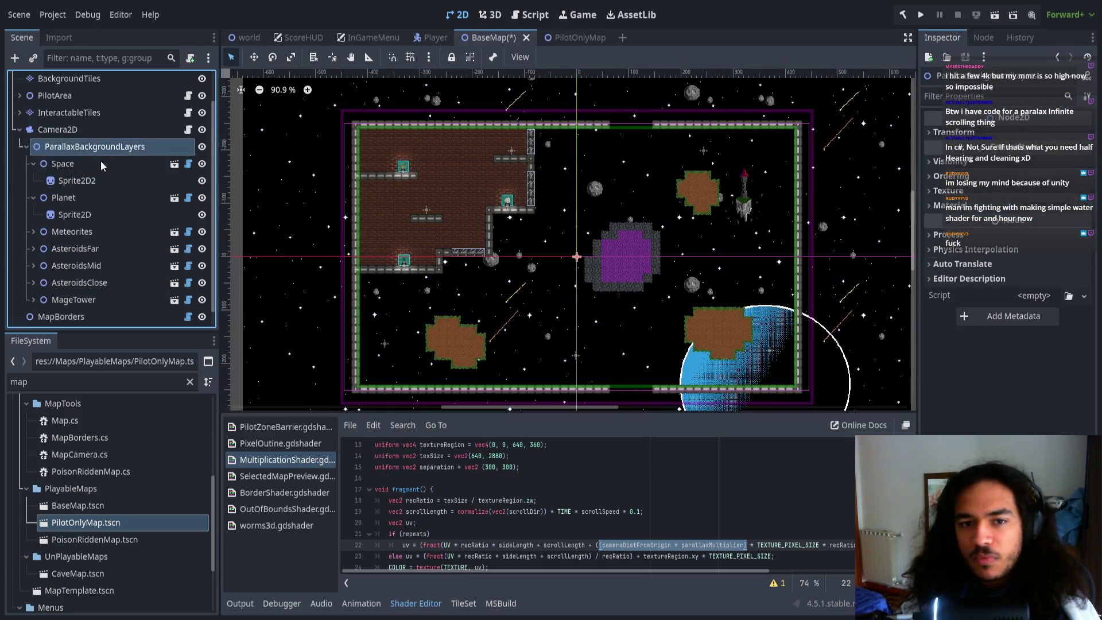
pyautogui.click(101, 198)
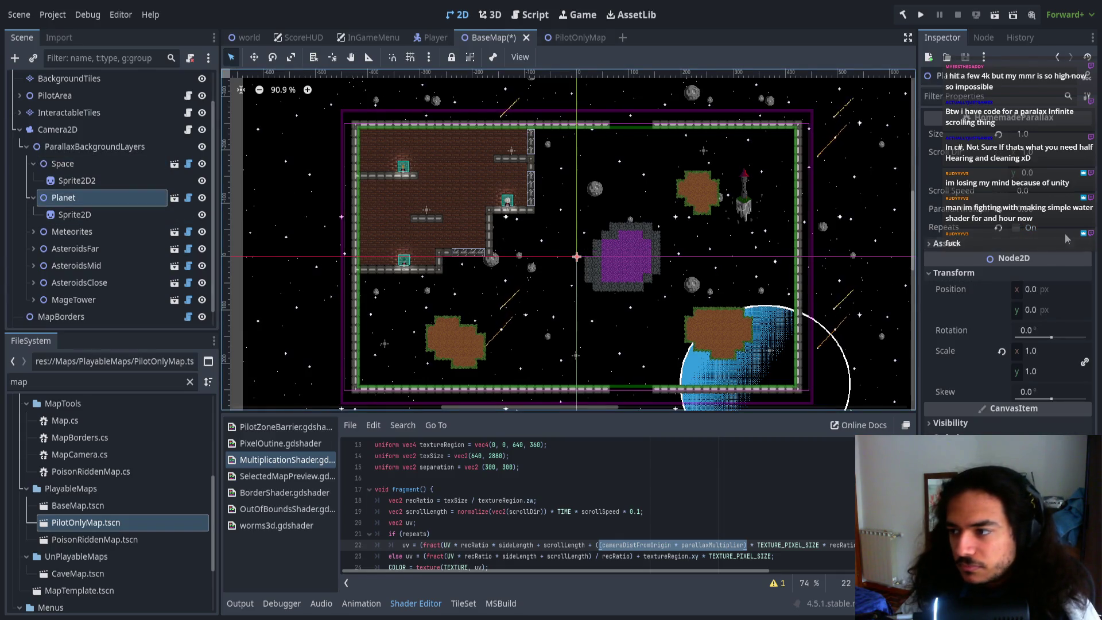
pyautogui.click(1048, 211)
pyautogui.press('BackSpace')
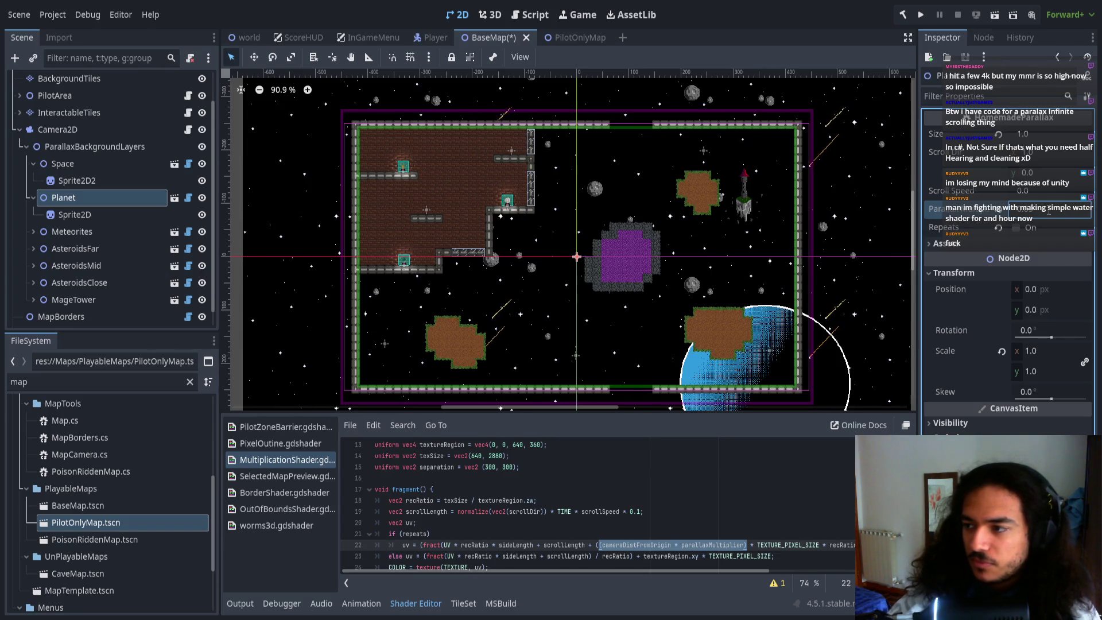
# - Select Meteorites, check its Parallax Multiplier, and drag it above Planet, right after Space
pyautogui.click(72, 231)
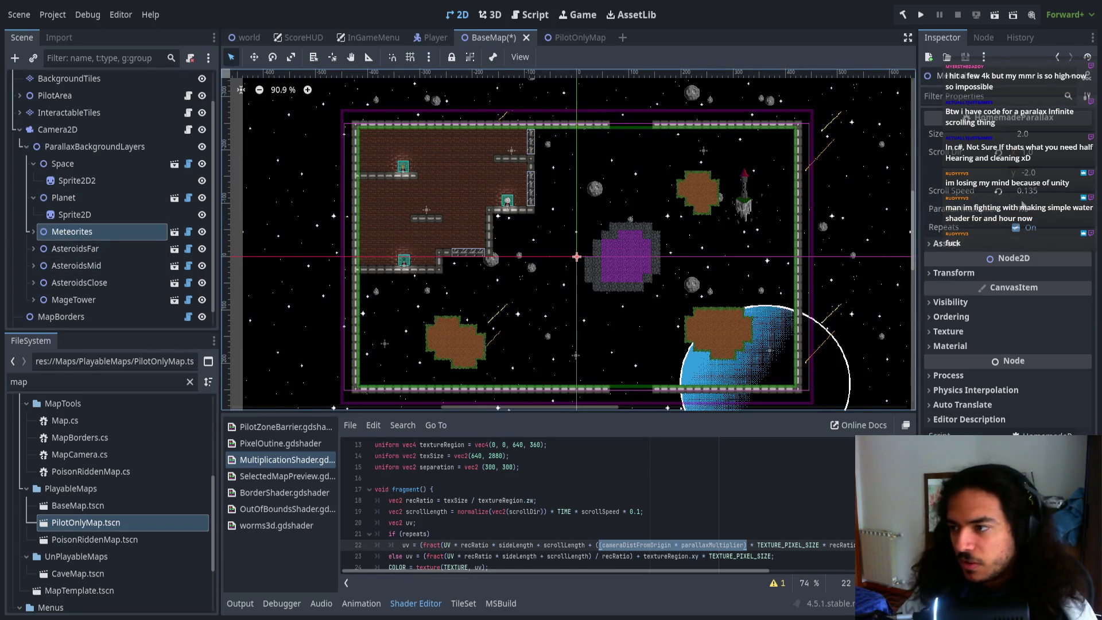
pyautogui.moveTo(663, 235); pyautogui.dragTo(724, 239)
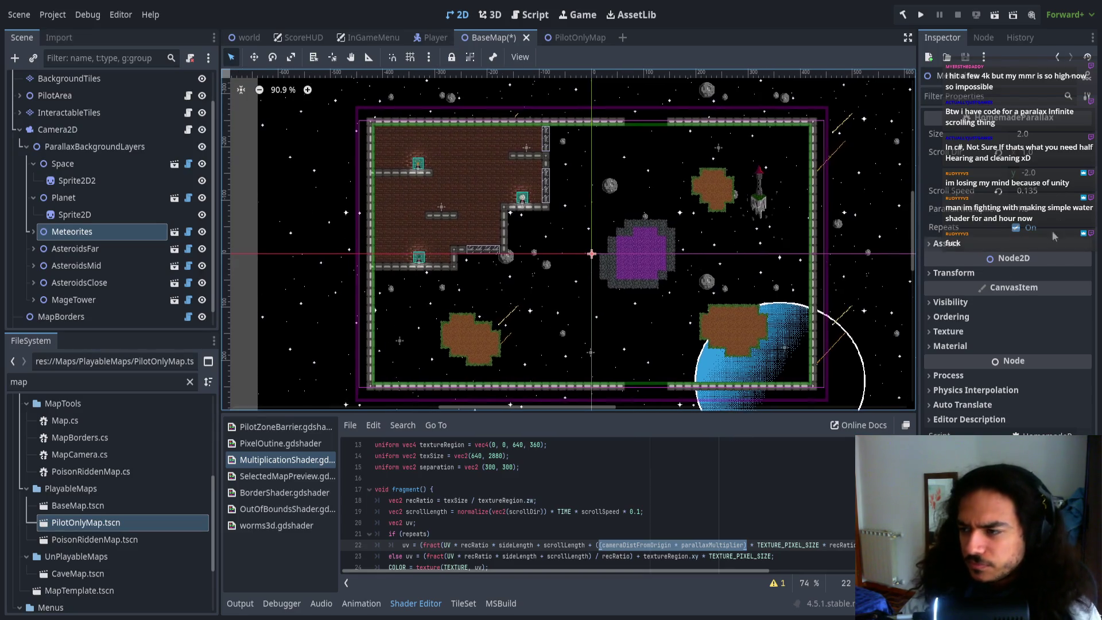
pyautogui.click(1047, 211)
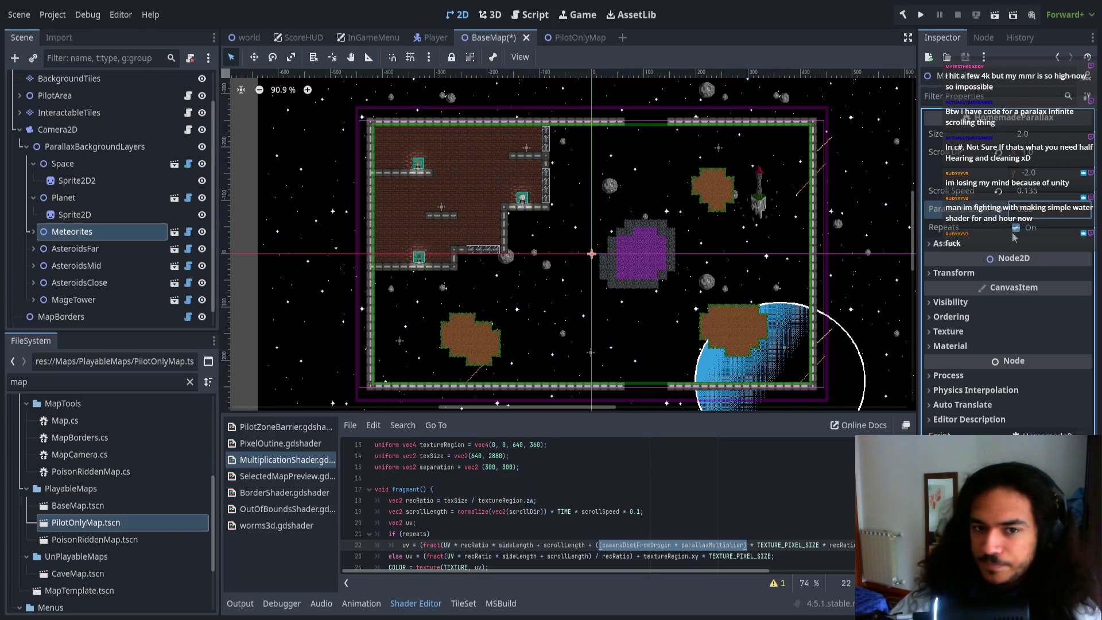
pyautogui.moveTo(70, 232)
pyautogui.mouseDown()
pyautogui.moveTo(68, 191)
pyautogui.moveTo(41, 195)
pyautogui.moveTo(38, 212)
pyautogui.mouseUp()
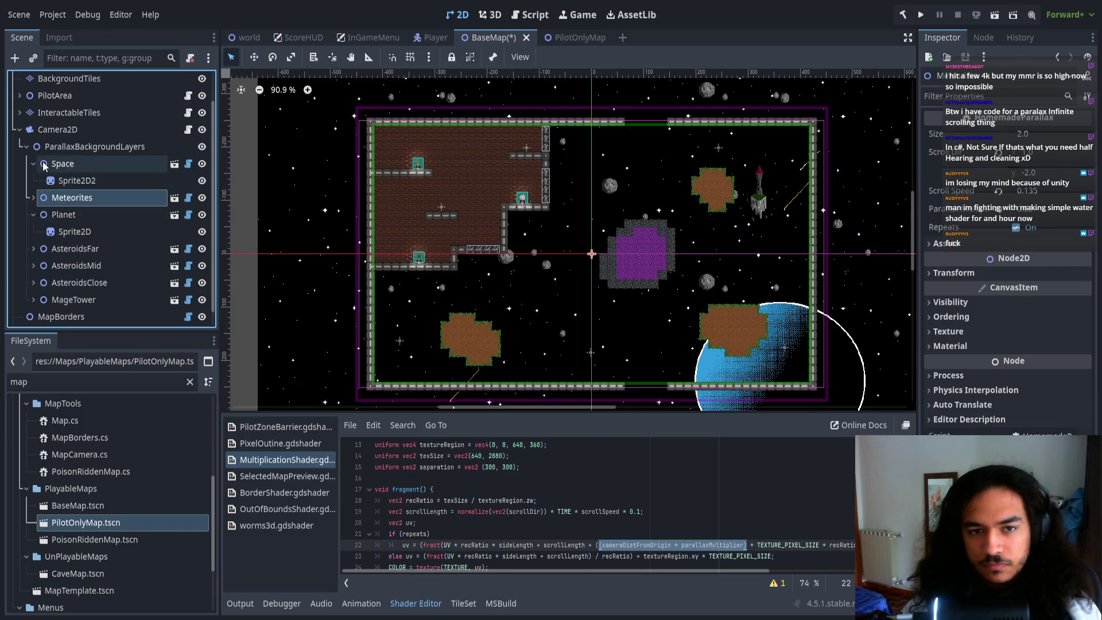
# - Collapse Space and Planet, then drag Planet below AsteroidsClose, just above MageTower
pyautogui.click(33, 165)
pyautogui.click(33, 197)
pyautogui.click(57, 215)
pyautogui.click(75, 232)
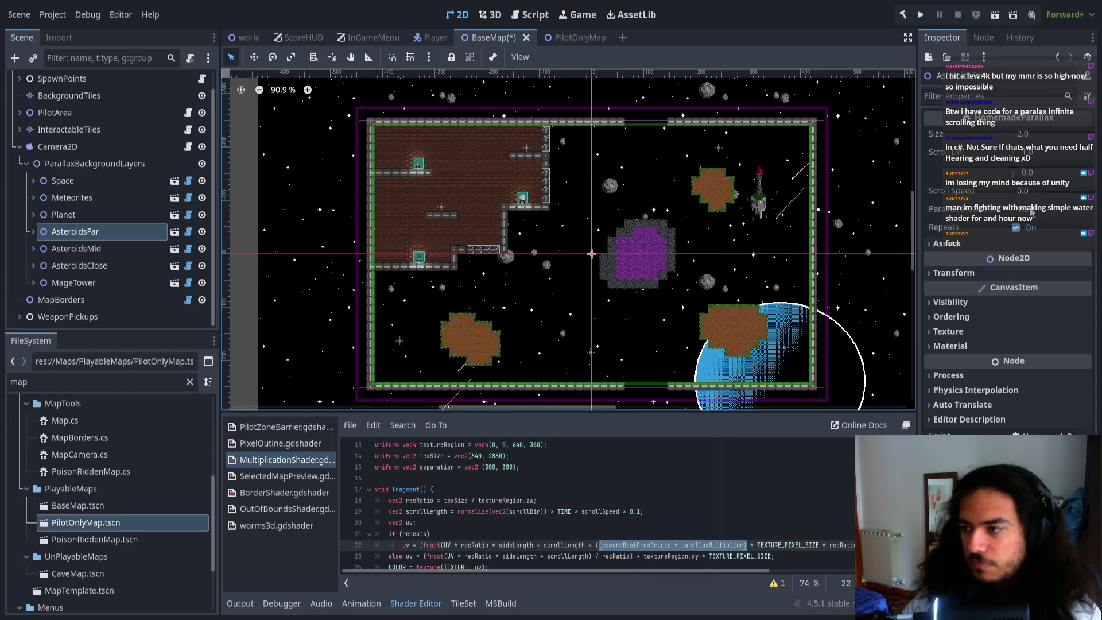
pyautogui.moveTo(101, 218); pyautogui.dragTo(77, 274)
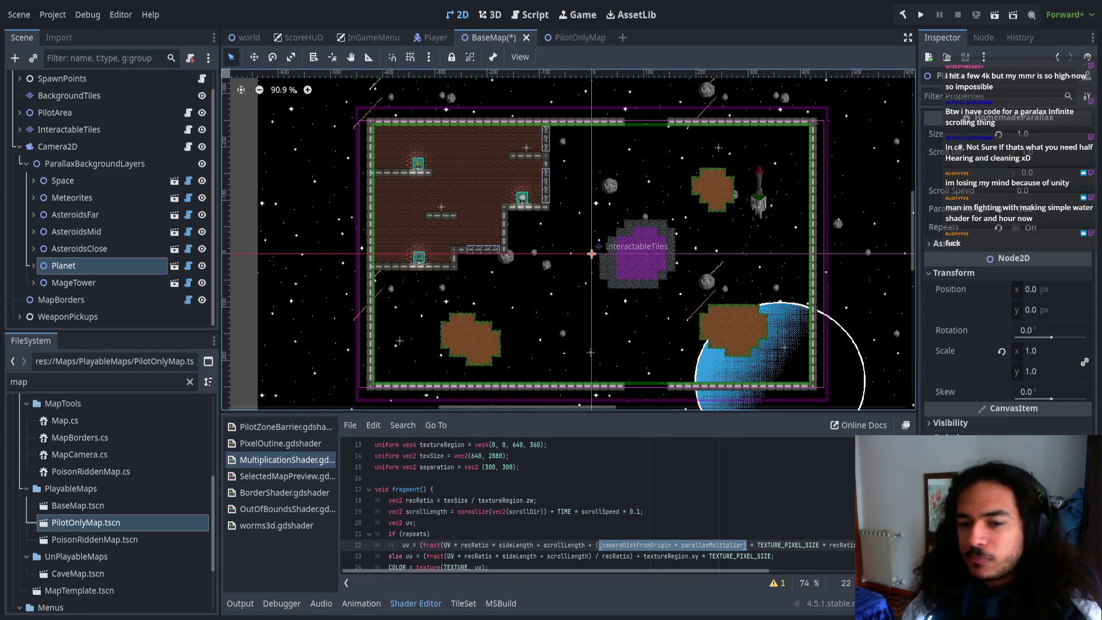
pyautogui.moveTo(443, 302); pyautogui.dragTo(402, 281)
pyautogui.scroll(1, 474, 285)
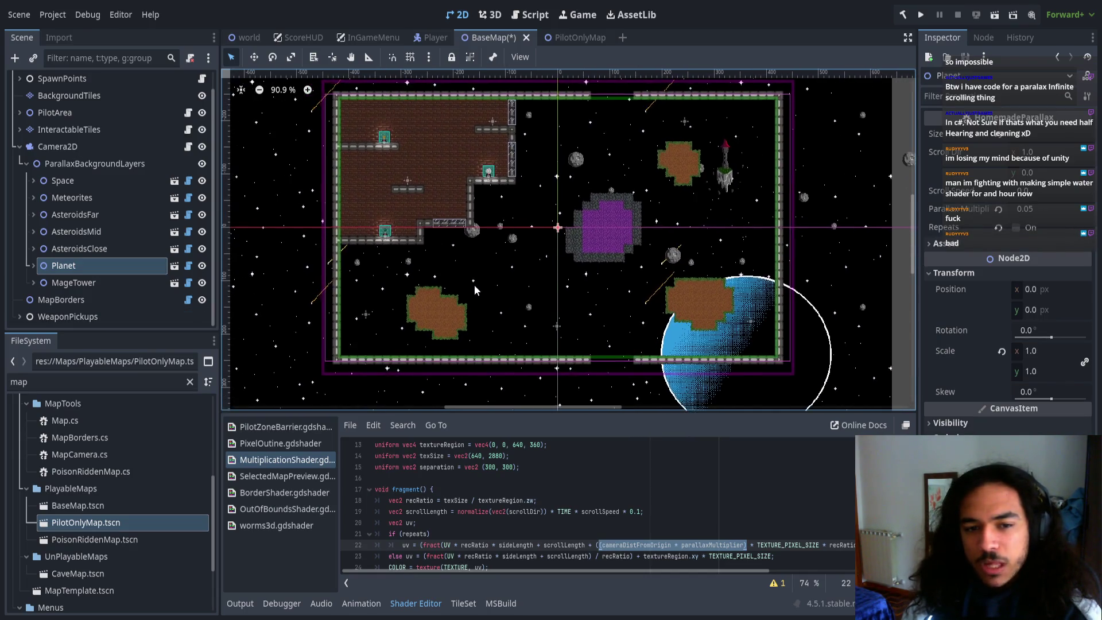
pyautogui.click(187, 266)
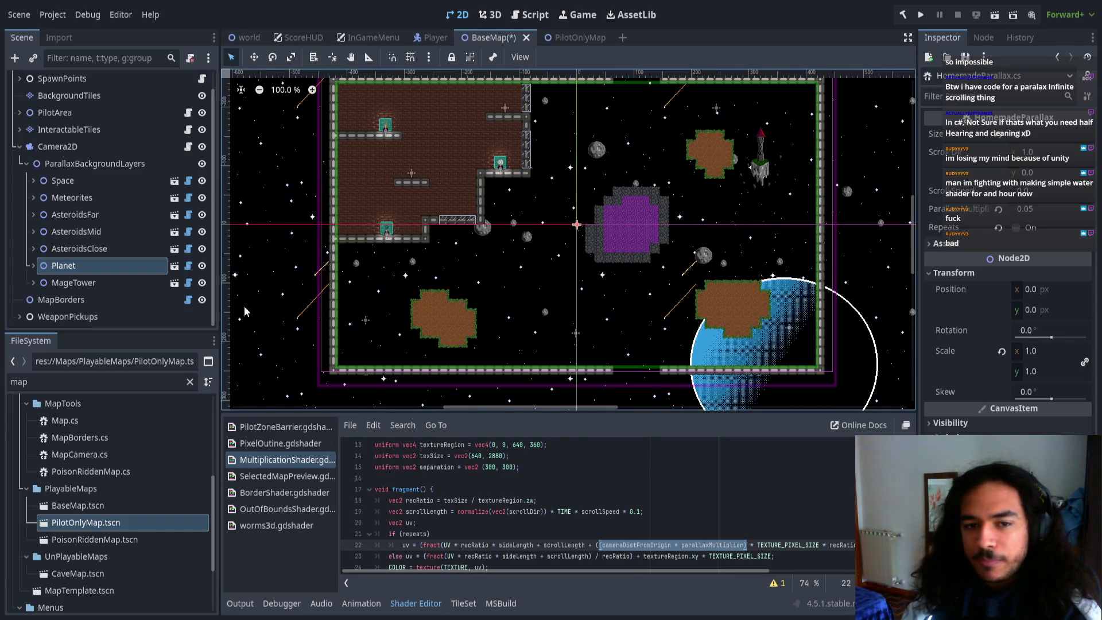
pyautogui.click(121, 249)
pyautogui.moveTo(638, 253); pyautogui.dragTo(633, 272)
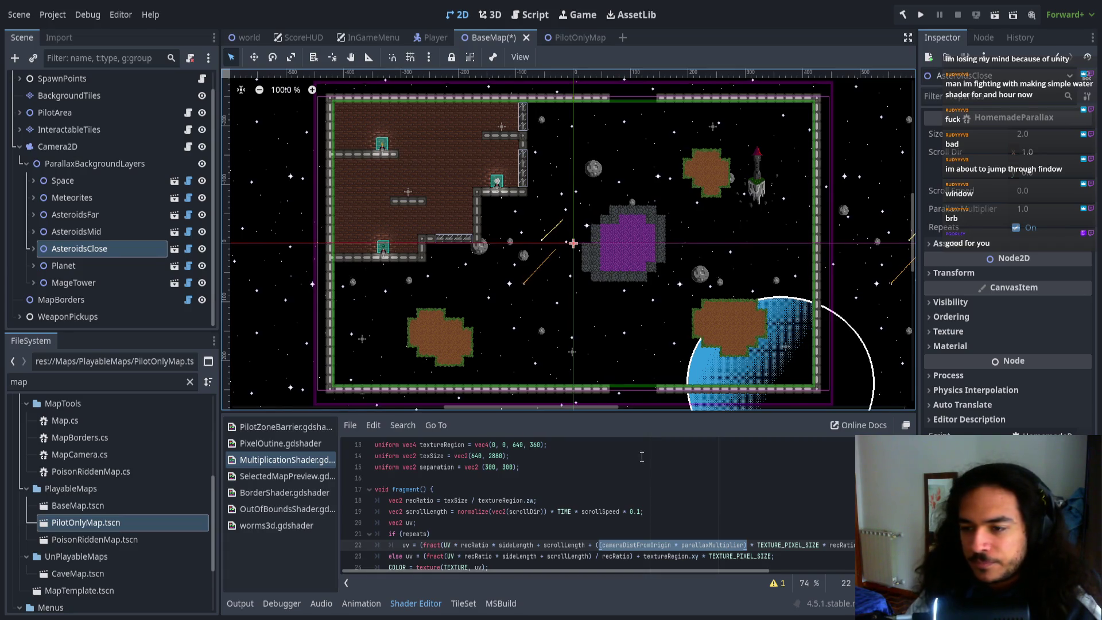
pyautogui.hscroll(2, 541, 315)
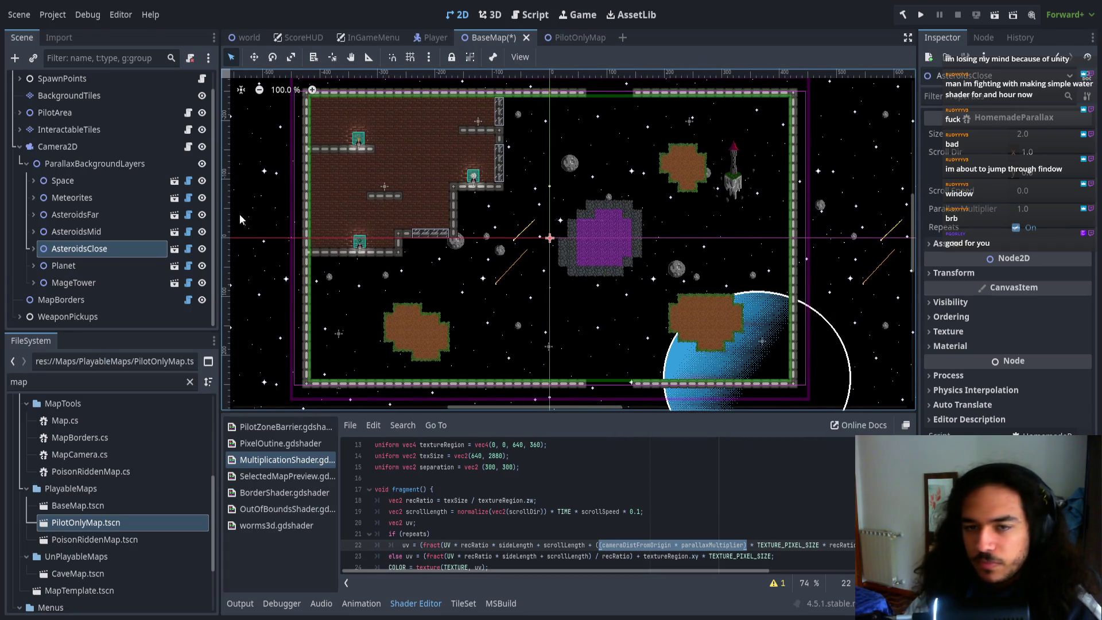
pyautogui.click(577, 38)
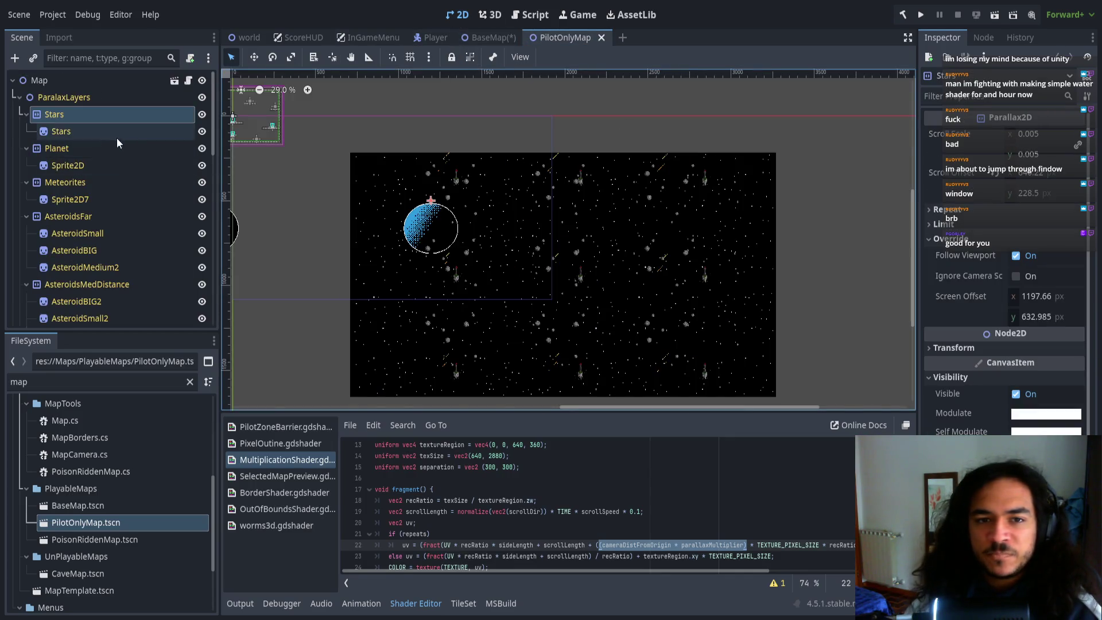
pyautogui.click(85, 150)
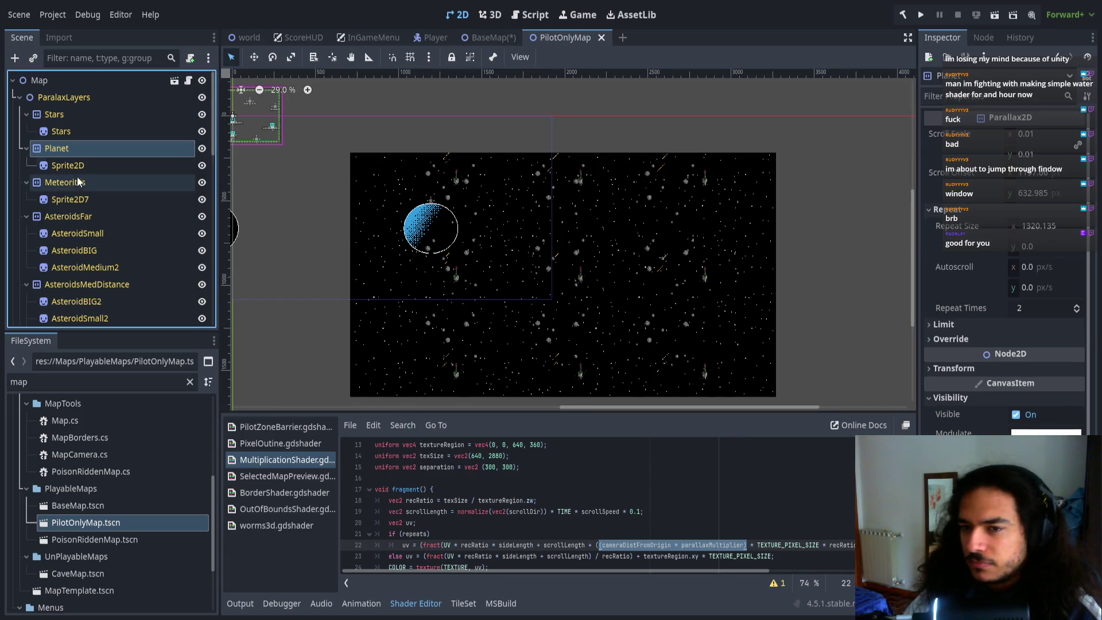
pyautogui.click(83, 116)
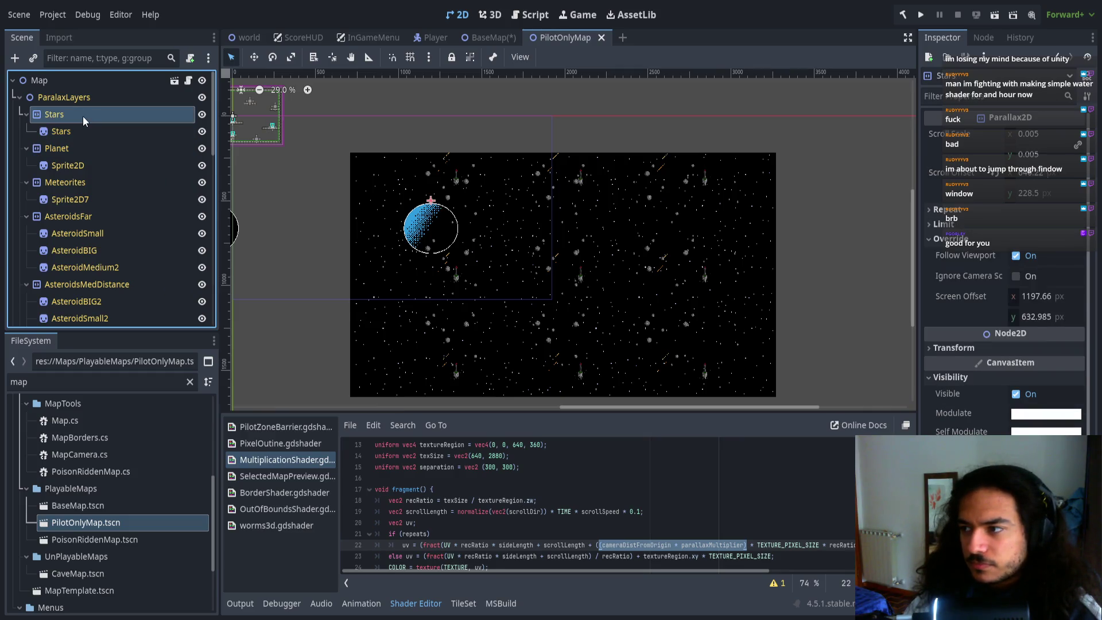
pyautogui.click(81, 147)
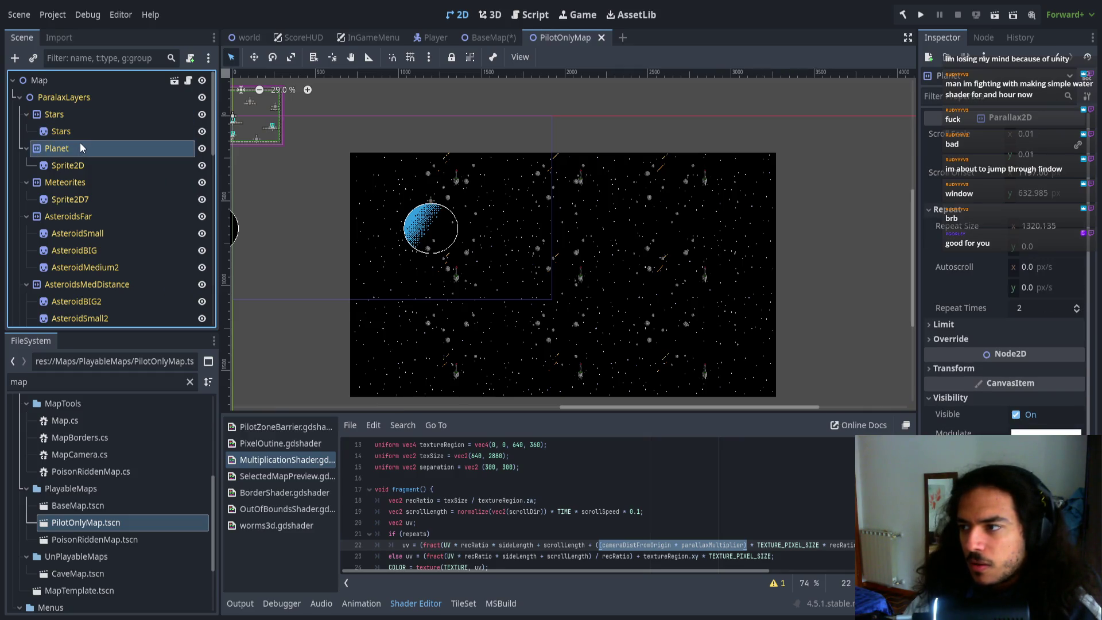
pyautogui.click(74, 183)
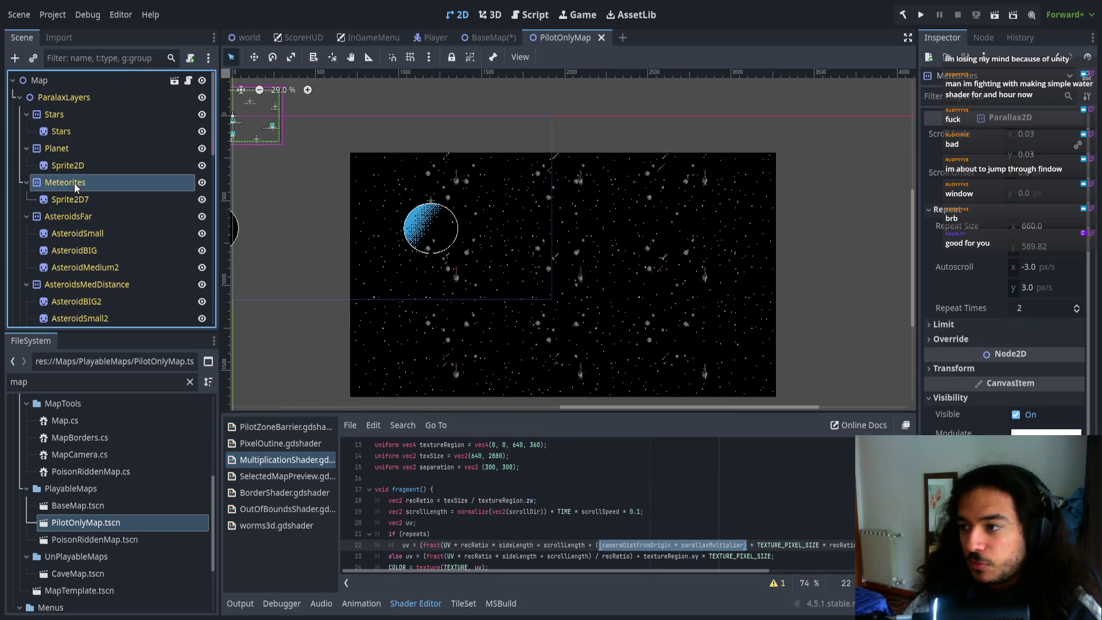
pyautogui.scroll(-2, 573, 306)
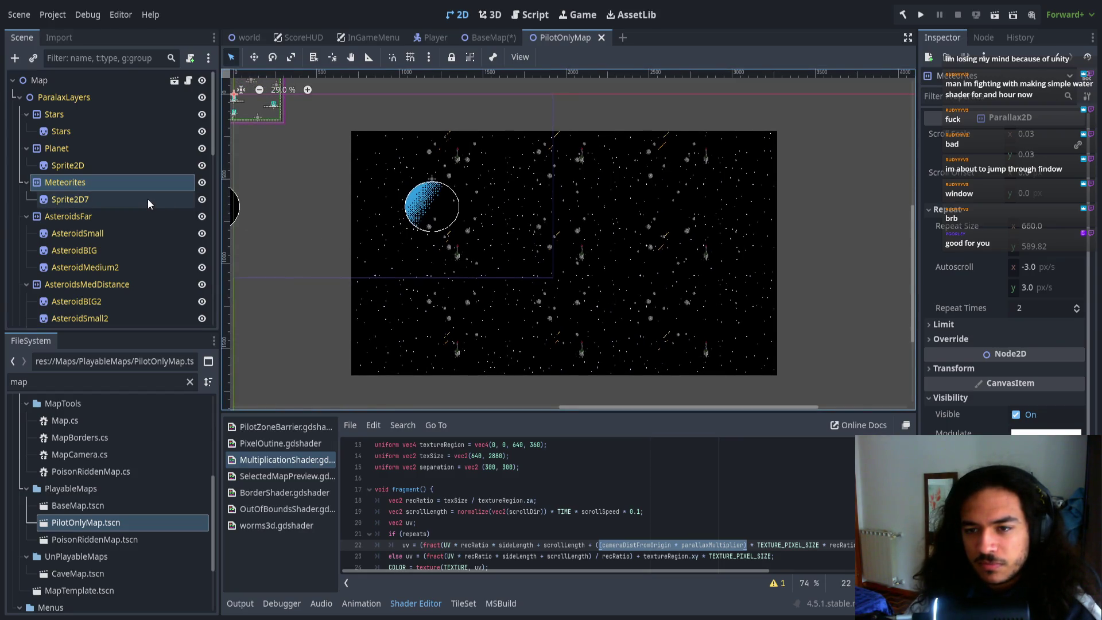
pyautogui.click(115, 217)
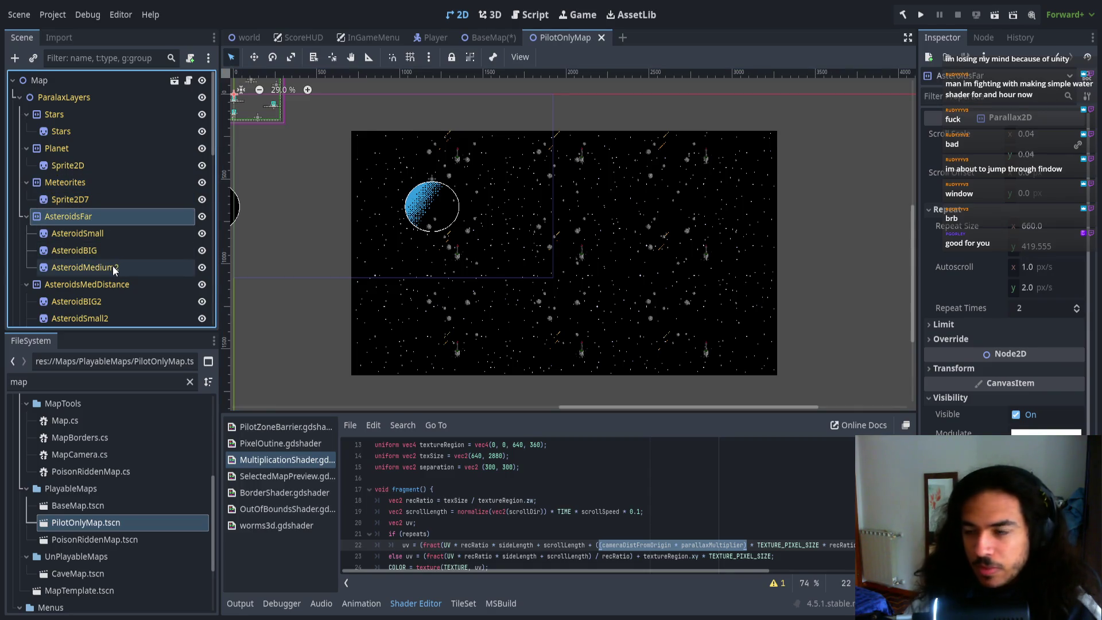
pyautogui.click(114, 267)
pyautogui.click(108, 233)
pyautogui.click(109, 216)
pyautogui.click(98, 282)
pyautogui.scroll(-3, 115, 275)
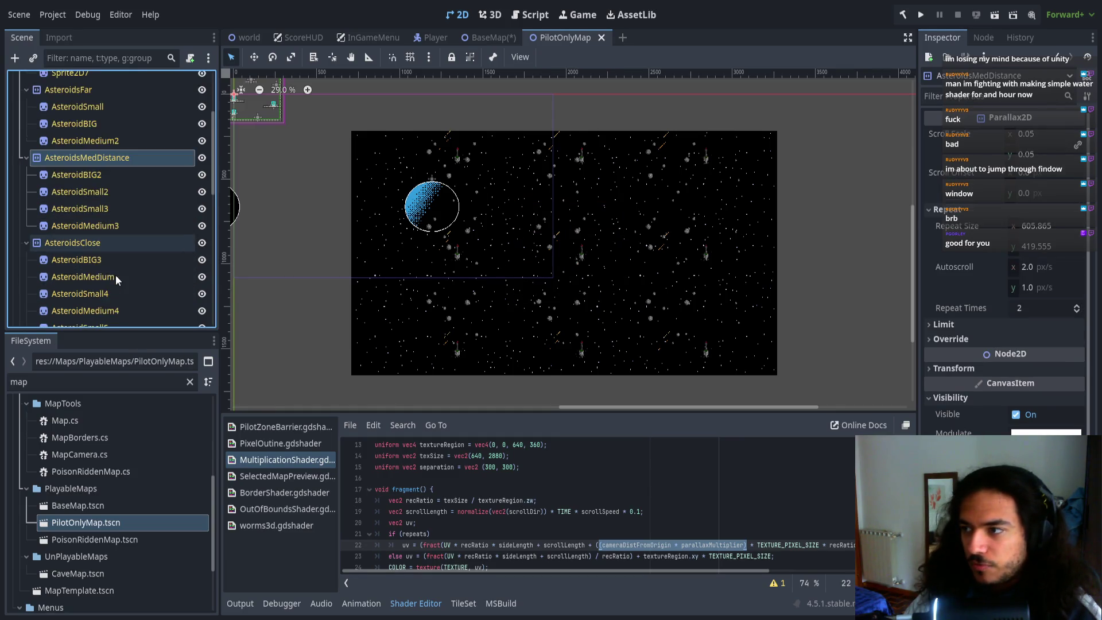
pyautogui.click(97, 243)
pyautogui.scroll(-3, 109, 252)
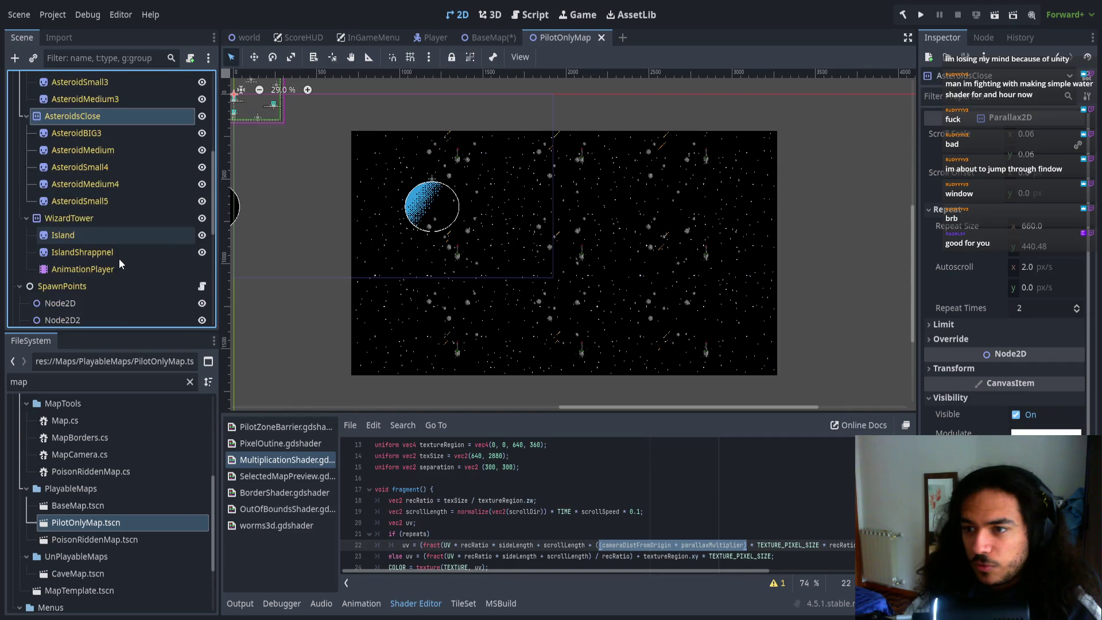
pyautogui.click(95, 219)
pyautogui.scroll(-2, 98, 225)
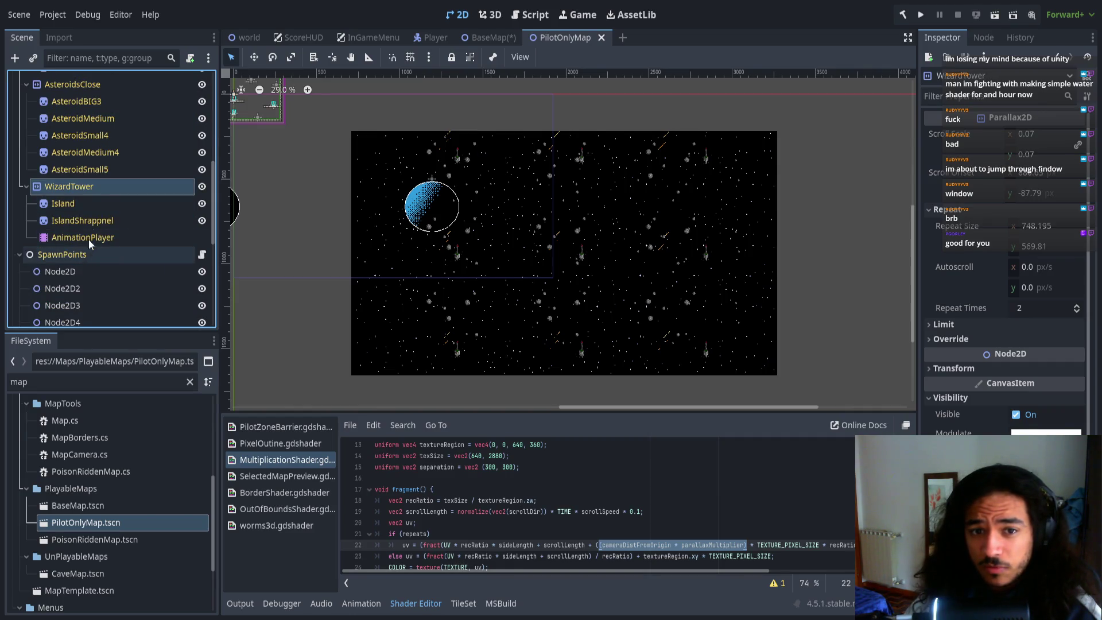
pyautogui.click(485, 36)
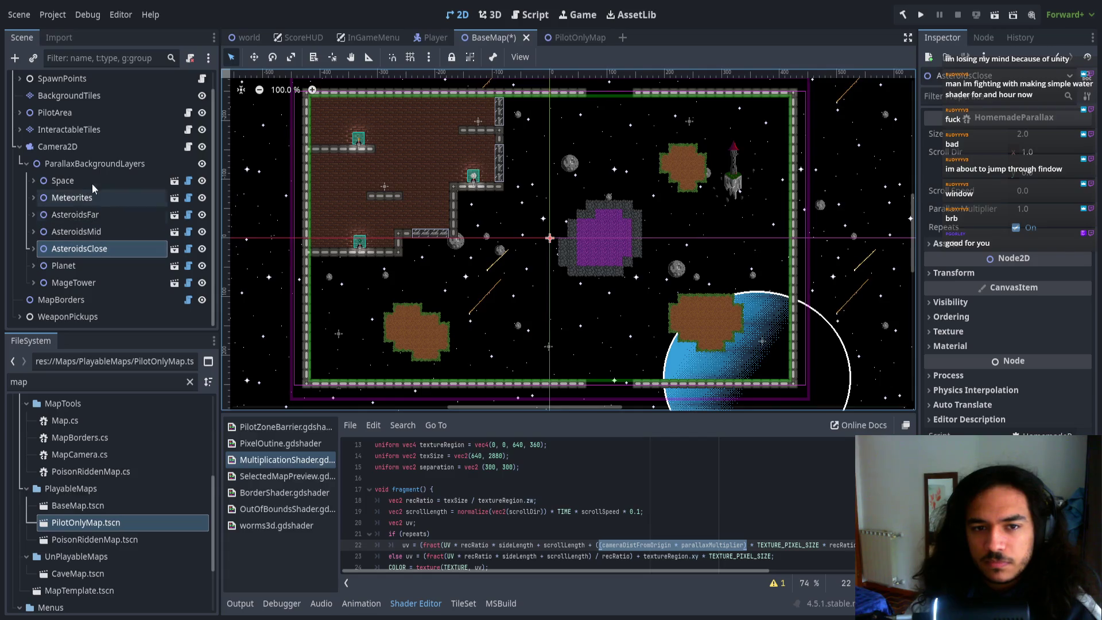
# - Move Planet right after Space, set its Parallax Multiplier to 0.01, and switch to PilotOnlyMap
pyautogui.moveTo(84, 269); pyautogui.dragTo(79, 191)
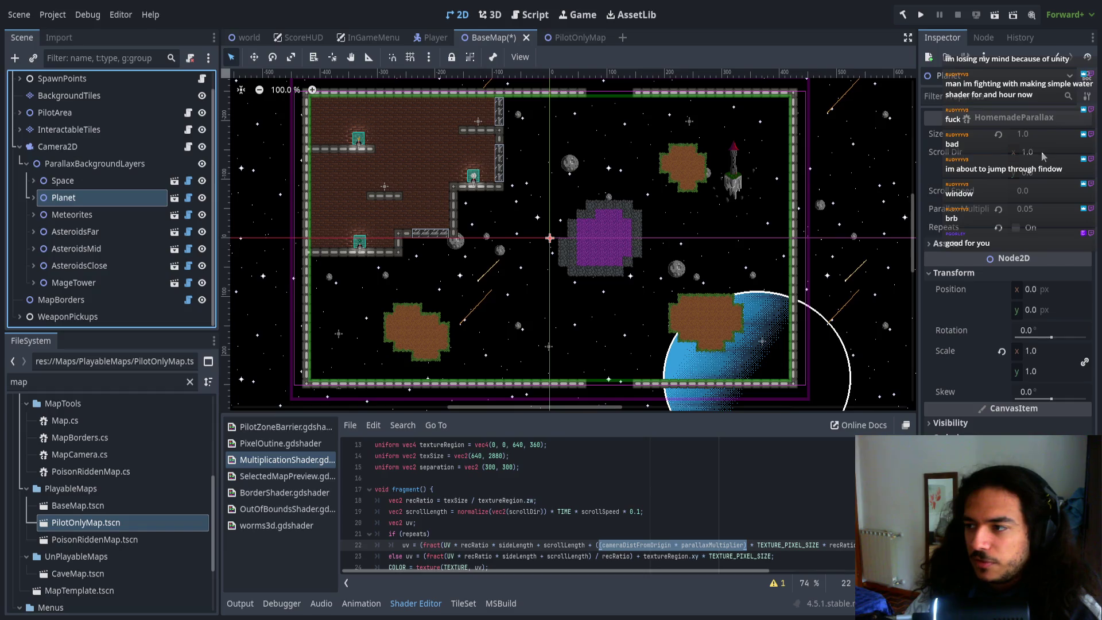
pyautogui.click(1037, 210)
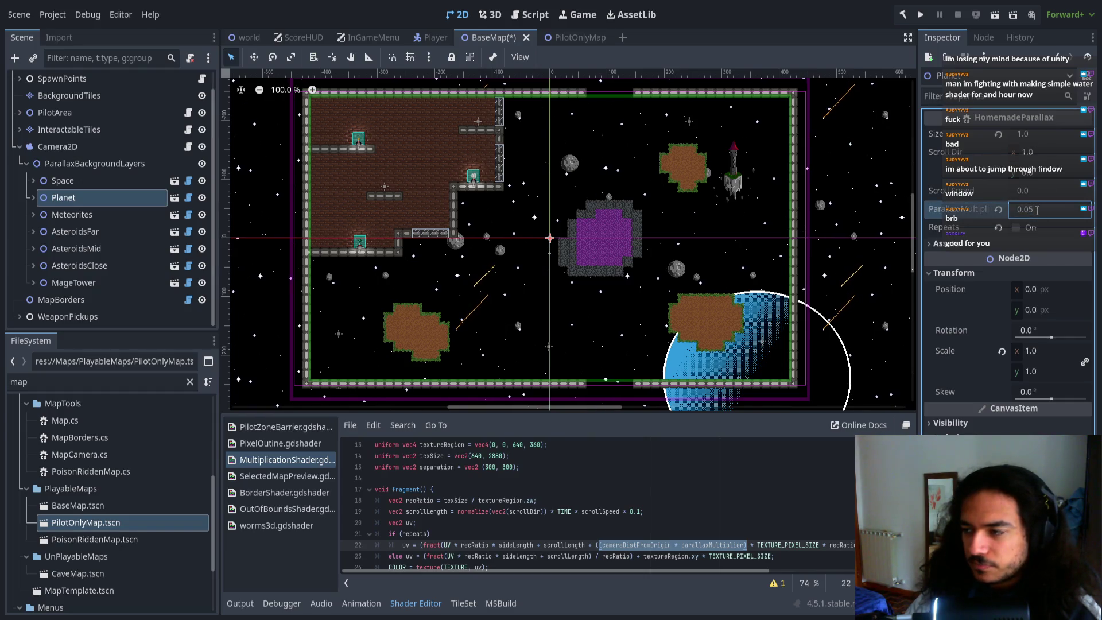
pyautogui.press('BackSpace')
pyautogui.write('1')
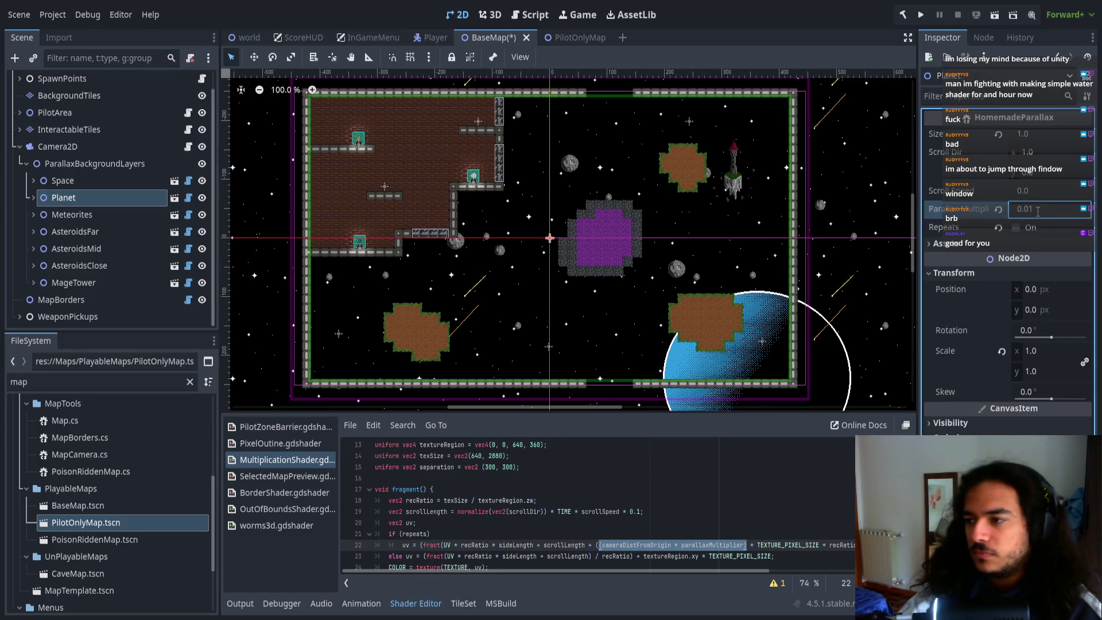
pyautogui.press('Return')
pyautogui.click(80, 185)
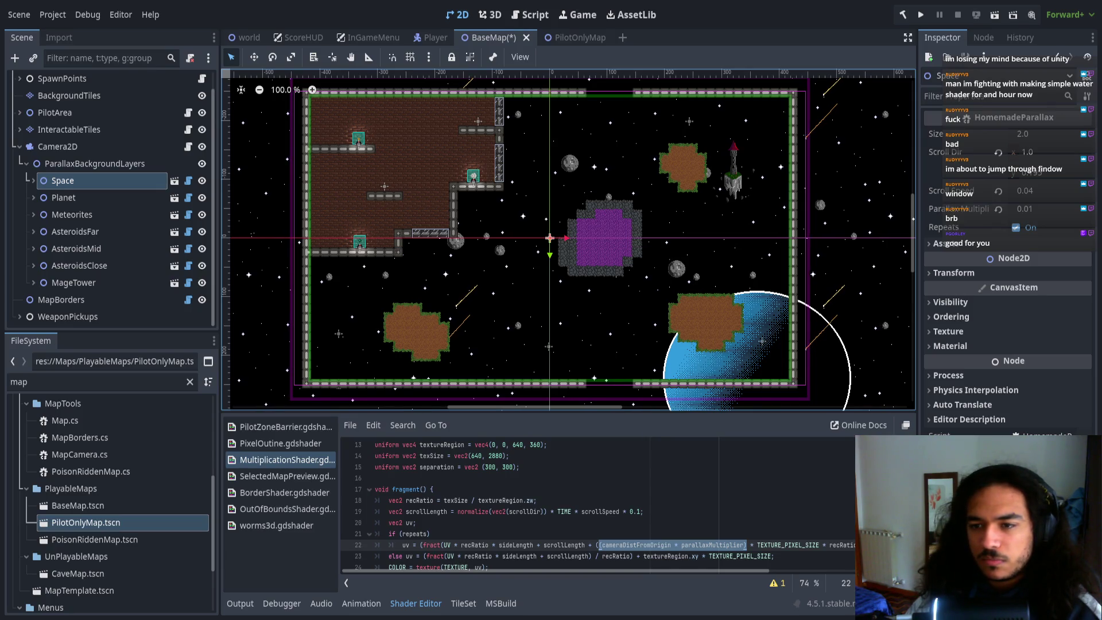
pyautogui.click(581, 46)
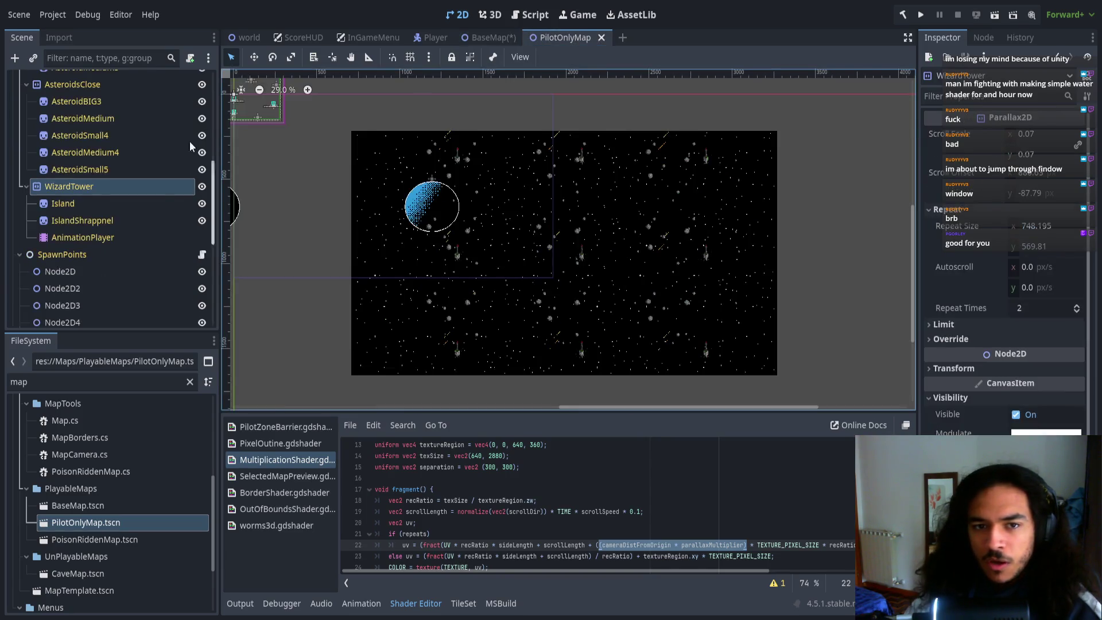
# - Check the Stars layer's scroll scale in the PilotOnlyMap scene
pyautogui.scroll(5, 95, 124)
pyautogui.scroll(3, 86, 114)
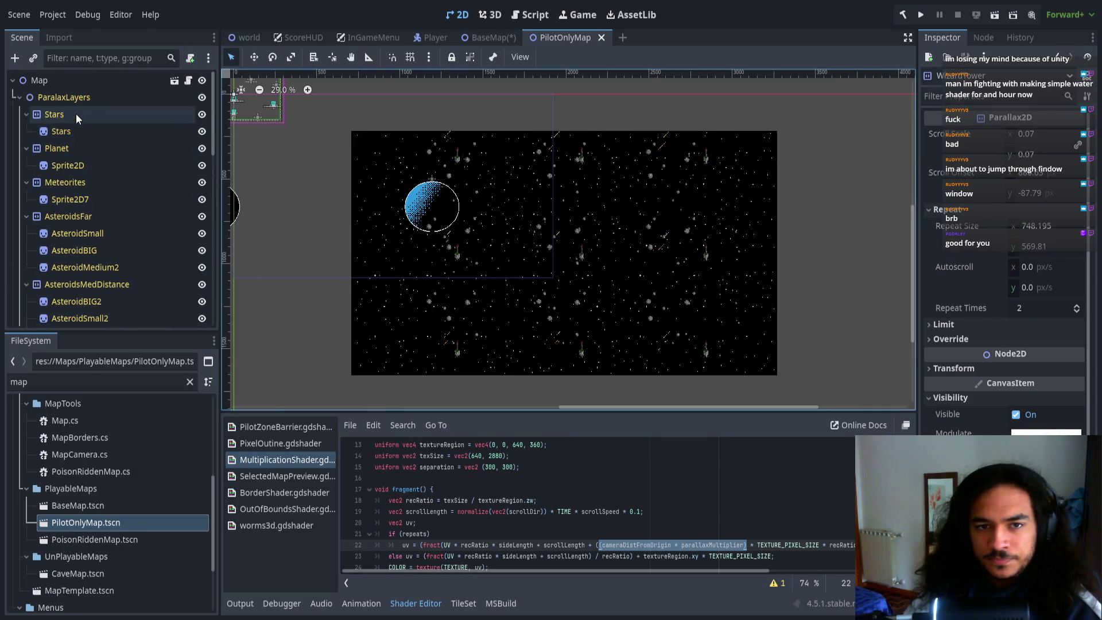
pyautogui.click(71, 111)
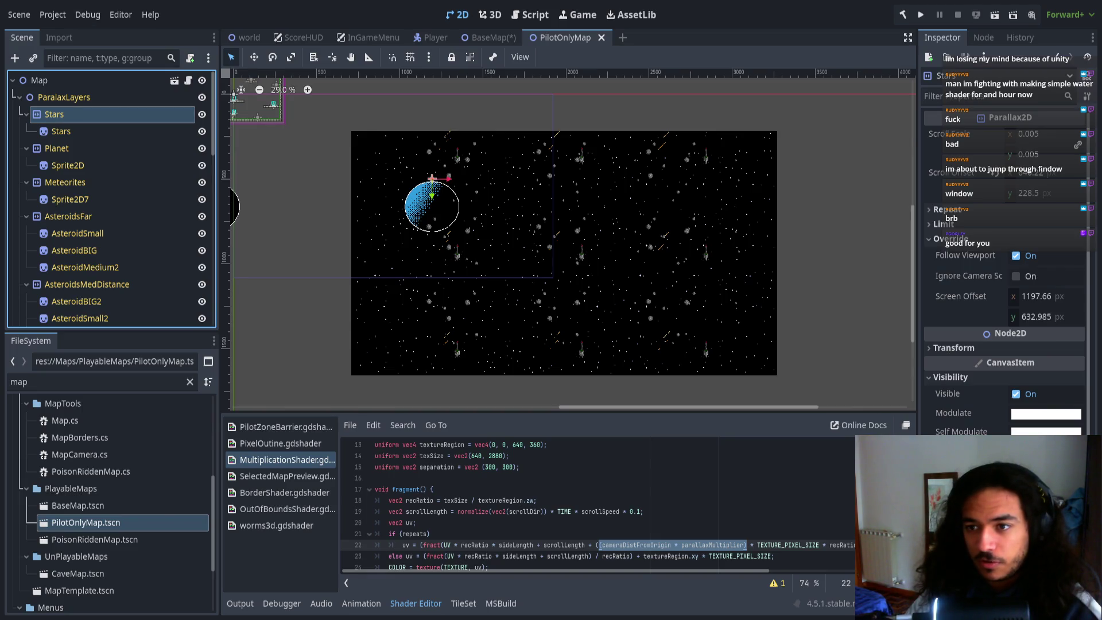
# - Back in BaseMap, set the Space layer's Parallax Multiplier to 0.1
pyautogui.click(478, 39)
pyautogui.click(1037, 210)
pyautogui.write('0.1')
pyautogui.press('Return')
pyautogui.click(95, 164)
pyautogui.click(63, 180)
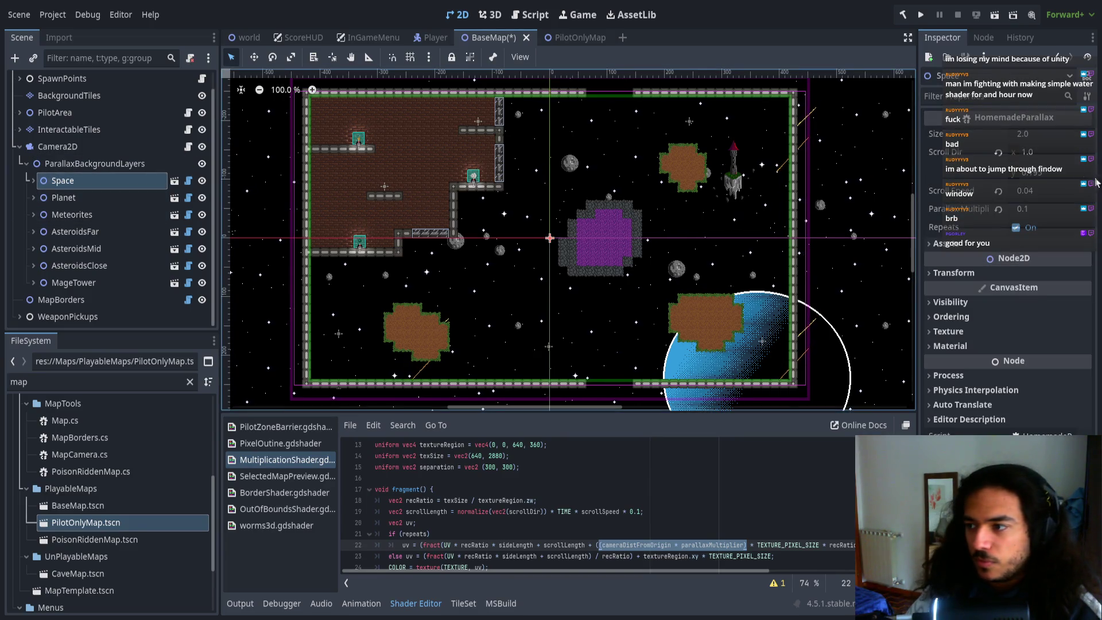
# - Set parallax multipliers to 0.05 for Space, 0.3 for Meteorites and 0.4 for AsteroidsFar
pyautogui.click(1017, 209)
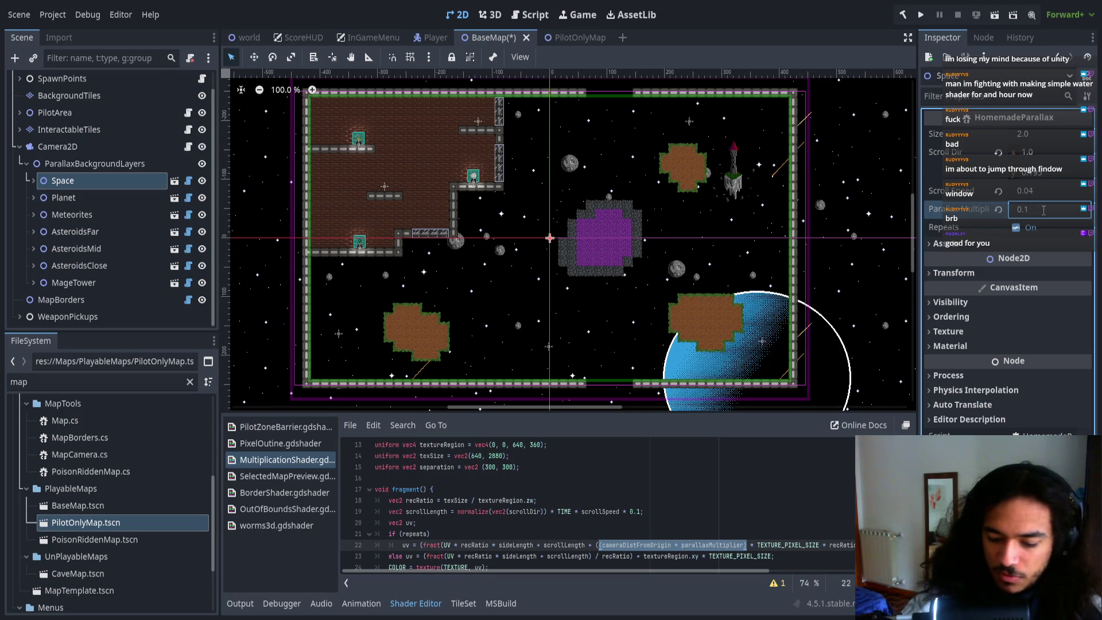
pyautogui.write('5')
pyautogui.press('Return')
pyautogui.press('Down')
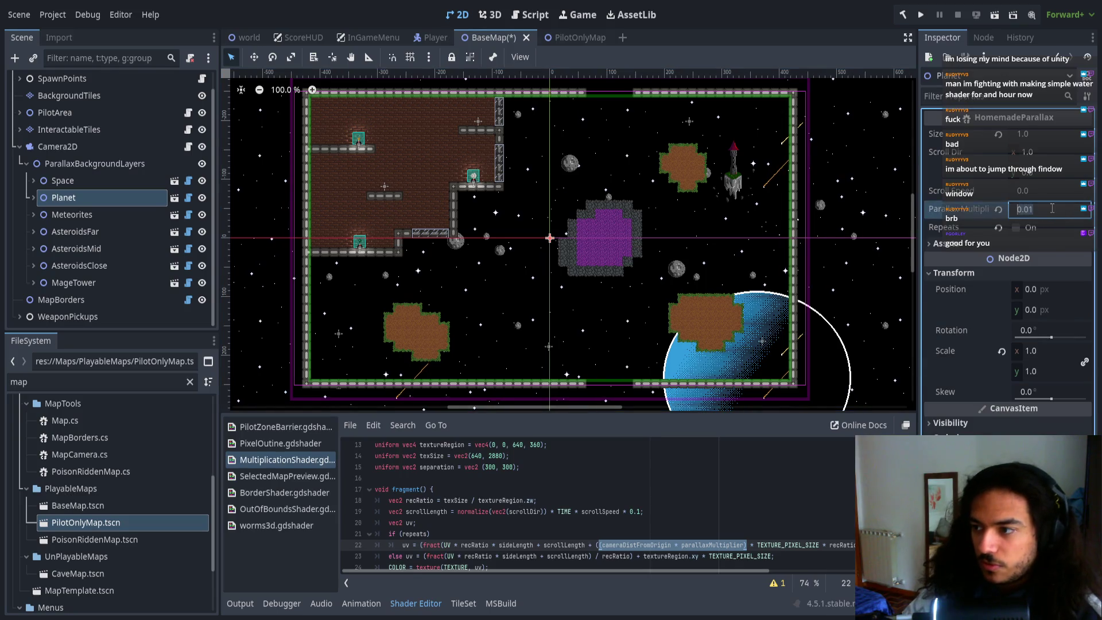
pyautogui.press('Down')
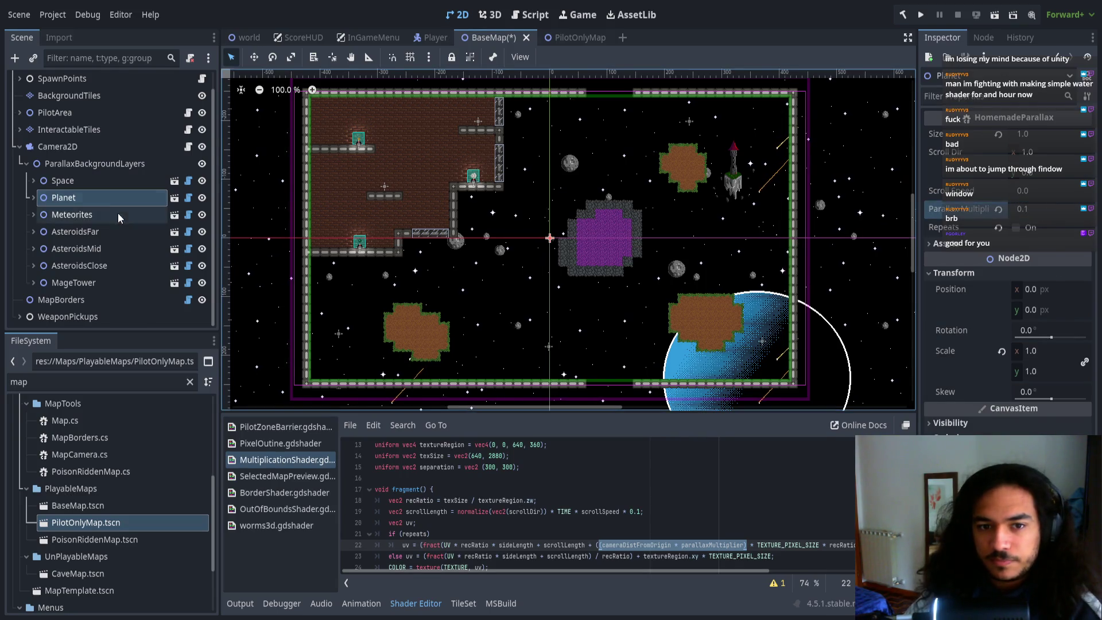
pyautogui.click(1049, 212)
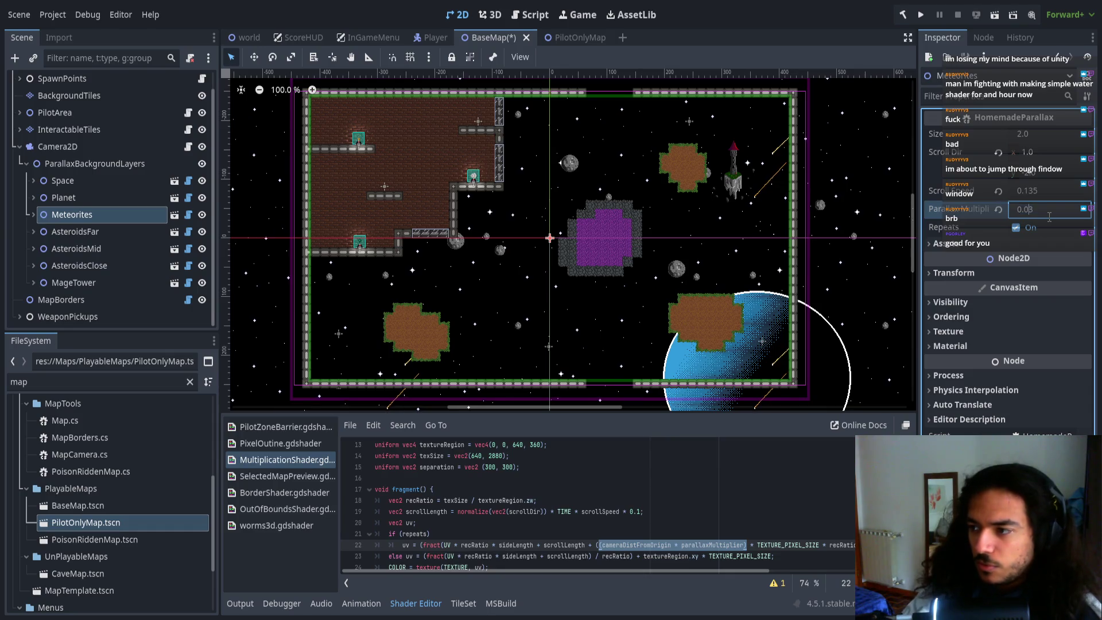
pyautogui.press('Return')
pyautogui.press('Down')
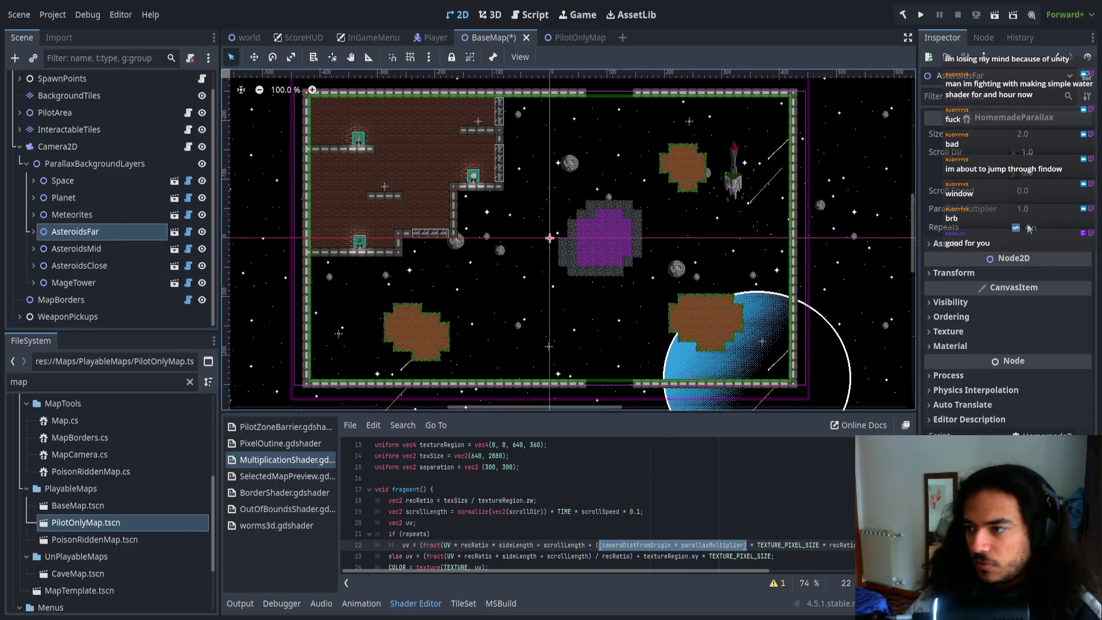
pyautogui.click(1035, 212)
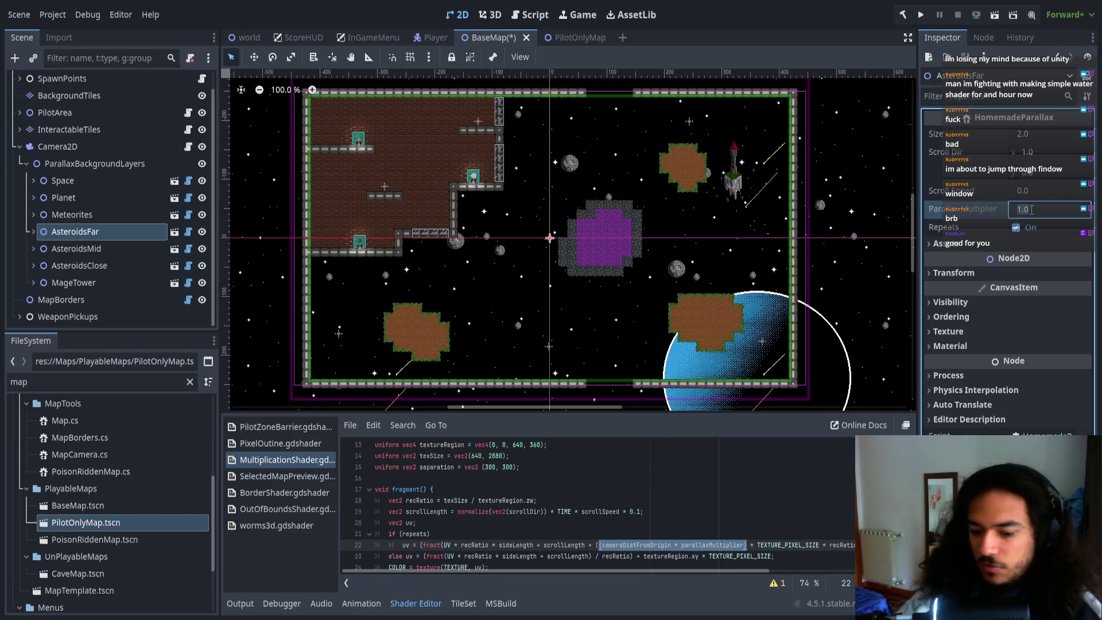
pyautogui.write('0.4')
pyautogui.press('Return')
# - Set AsteroidsMid's parallax multiplier to 0.5 and AsteroidsClose's to 0.6
pyautogui.press('Down')
pyautogui.click(1039, 209)
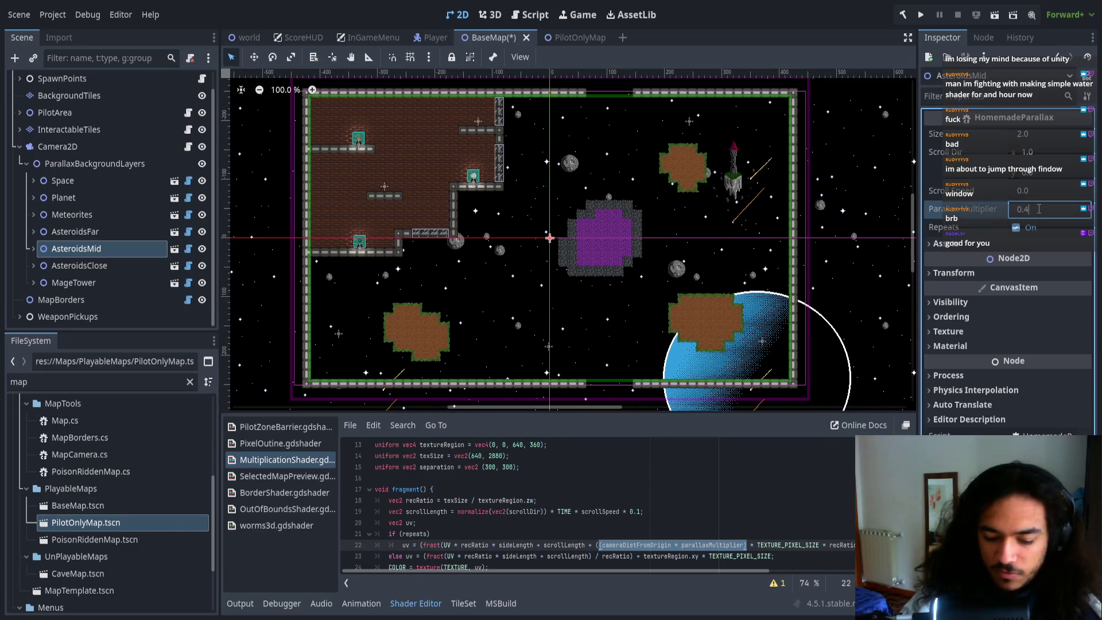
pyautogui.press('Return')
pyautogui.press('Down')
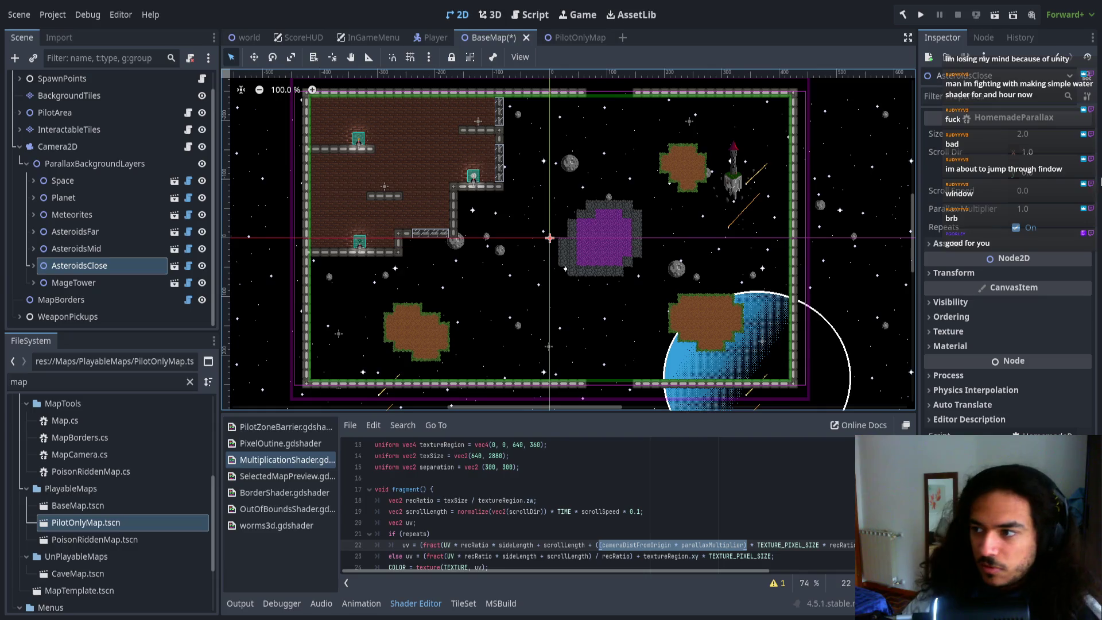
pyautogui.click(1044, 213)
pyautogui.click(1044, 211)
pyautogui.write('0.6')
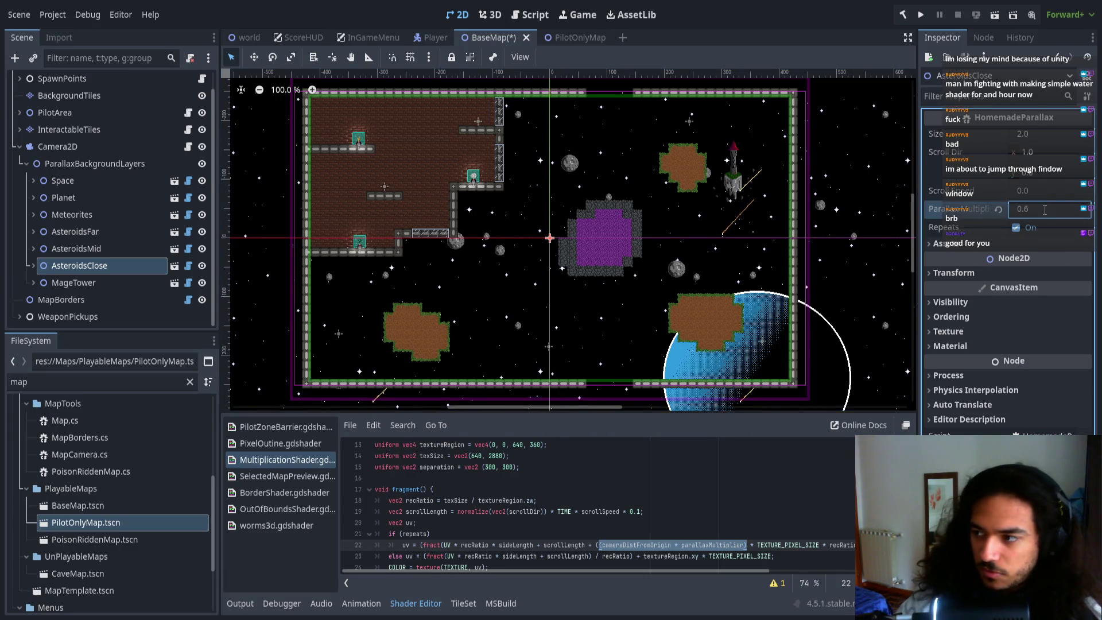
pyautogui.press('Return')
# - Set MageTower's parallax multiplier to 0.7, save the BaseMap scene, and launch the game
pyautogui.press('Down')
pyautogui.click(1045, 209)
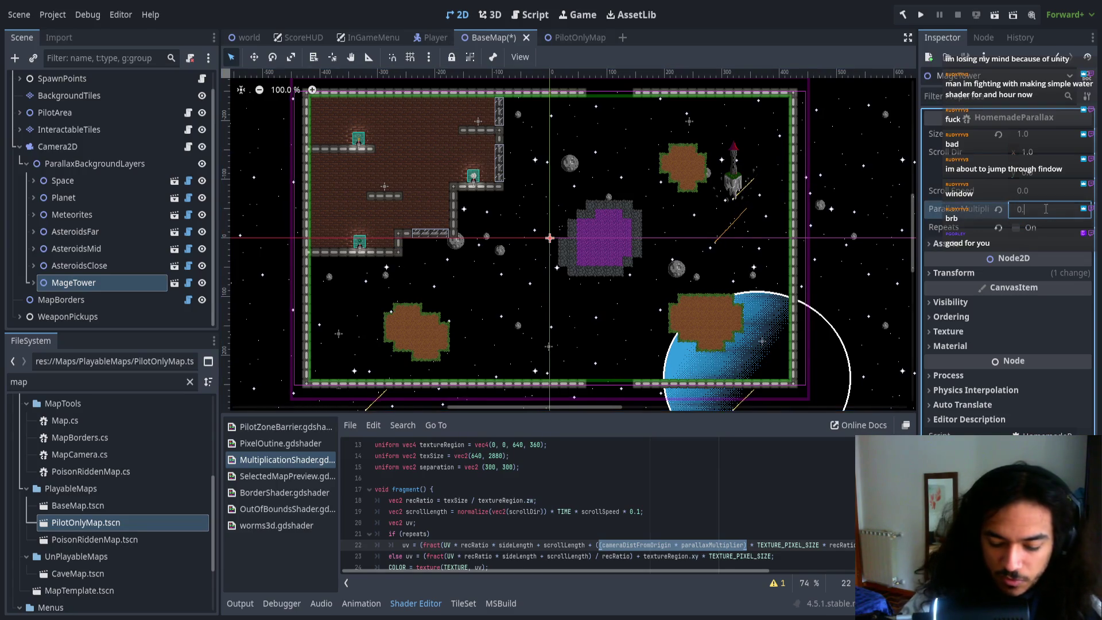
pyautogui.write('7')
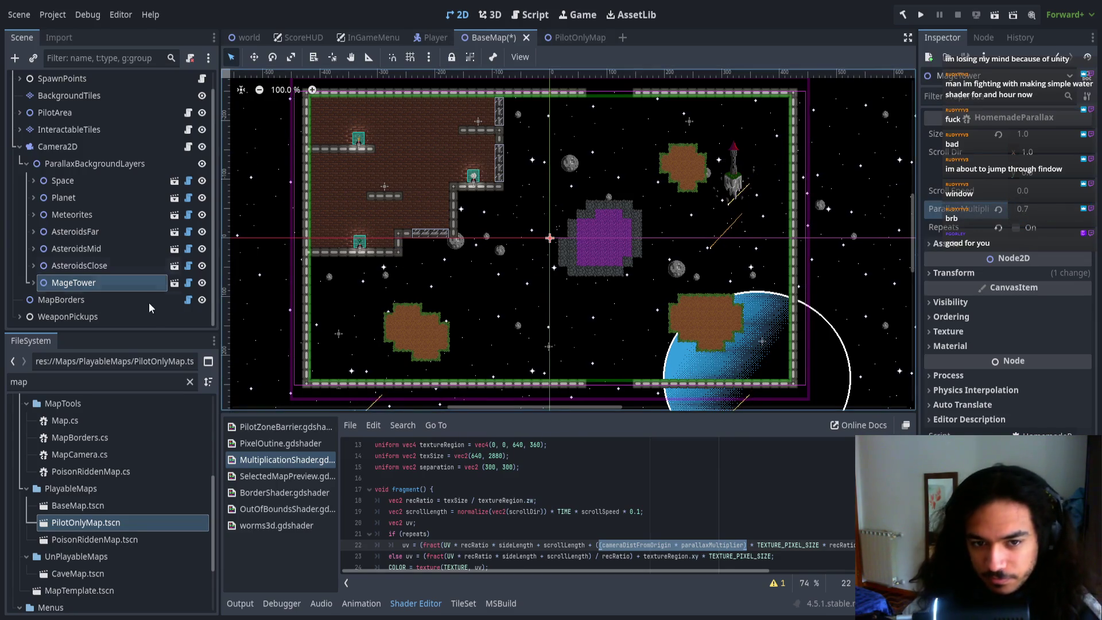
pyautogui.click(124, 266)
pyautogui.click(125, 283)
pyautogui.hotkey('ctrl', 's')
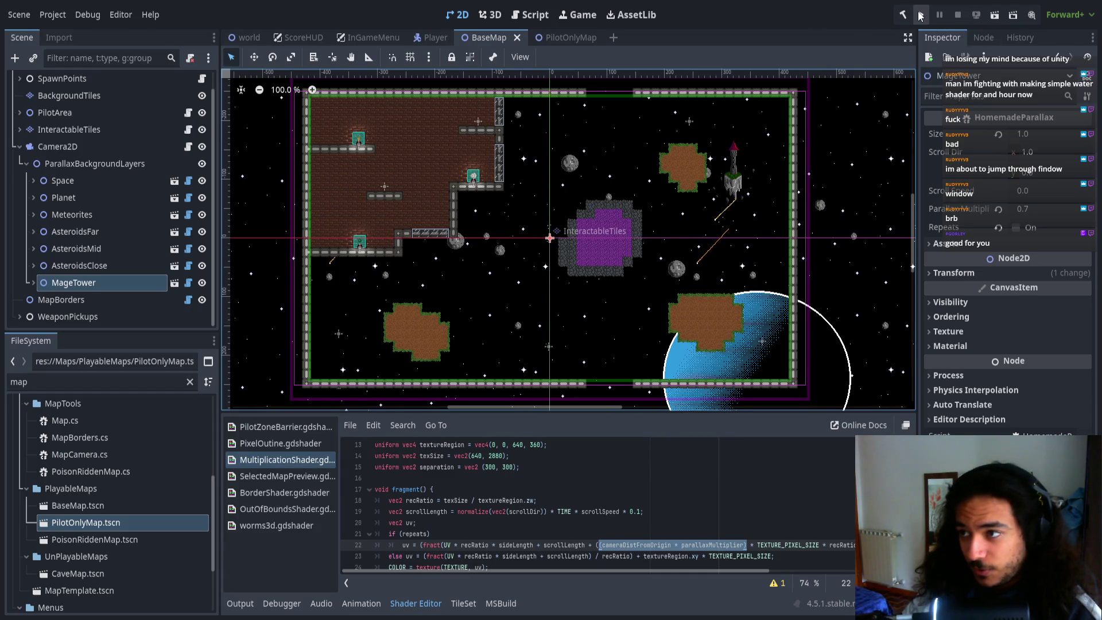
pyautogui.click(920, 16)
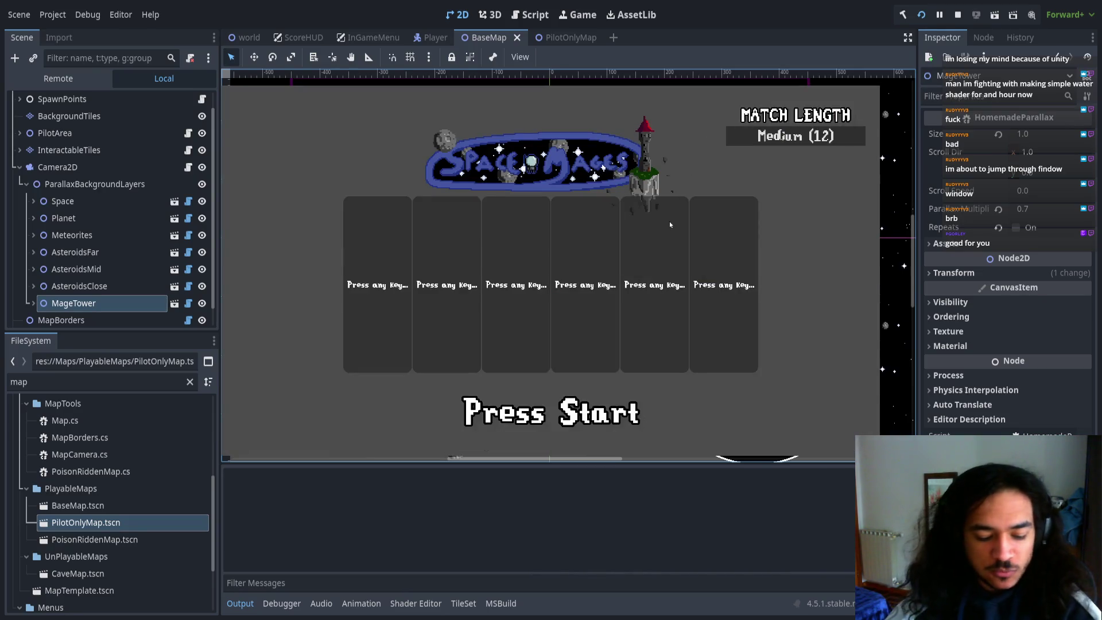
# - Join and ready up as P1, fly the ship around watching the parallax layers, then leave the game
pyautogui.press('space')
pyautogui.press('space')
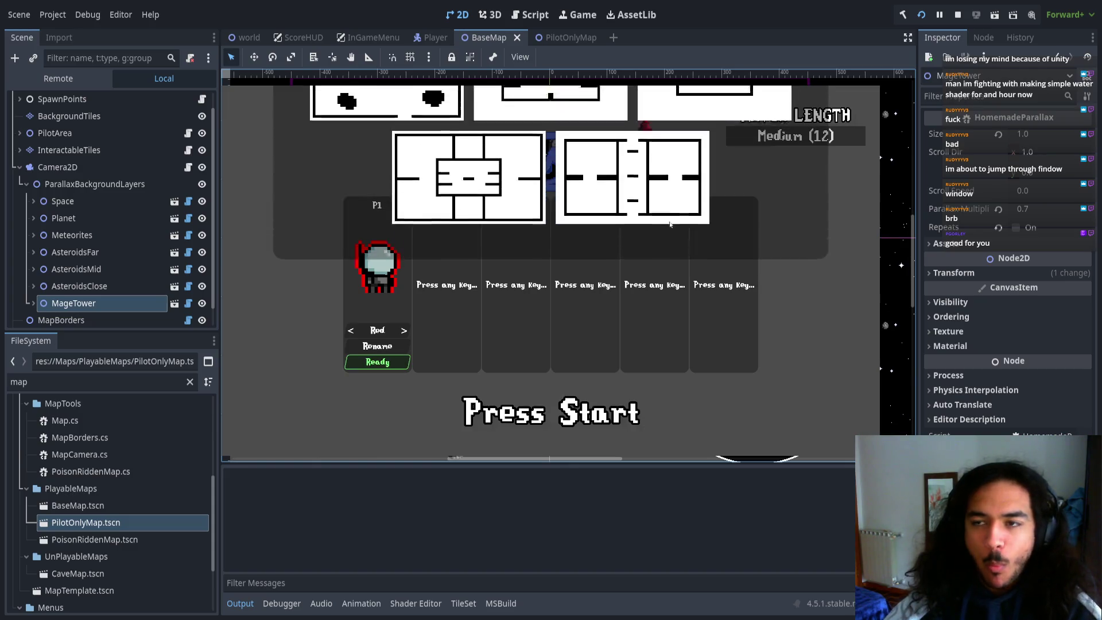
pyautogui.press('space')
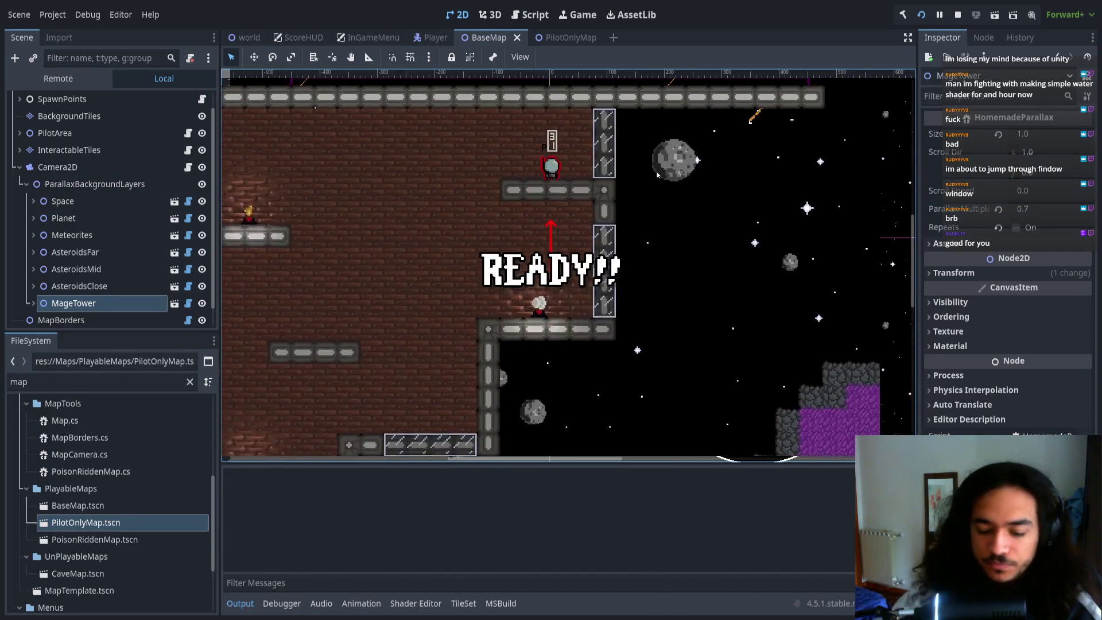
pyautogui.press('Right')
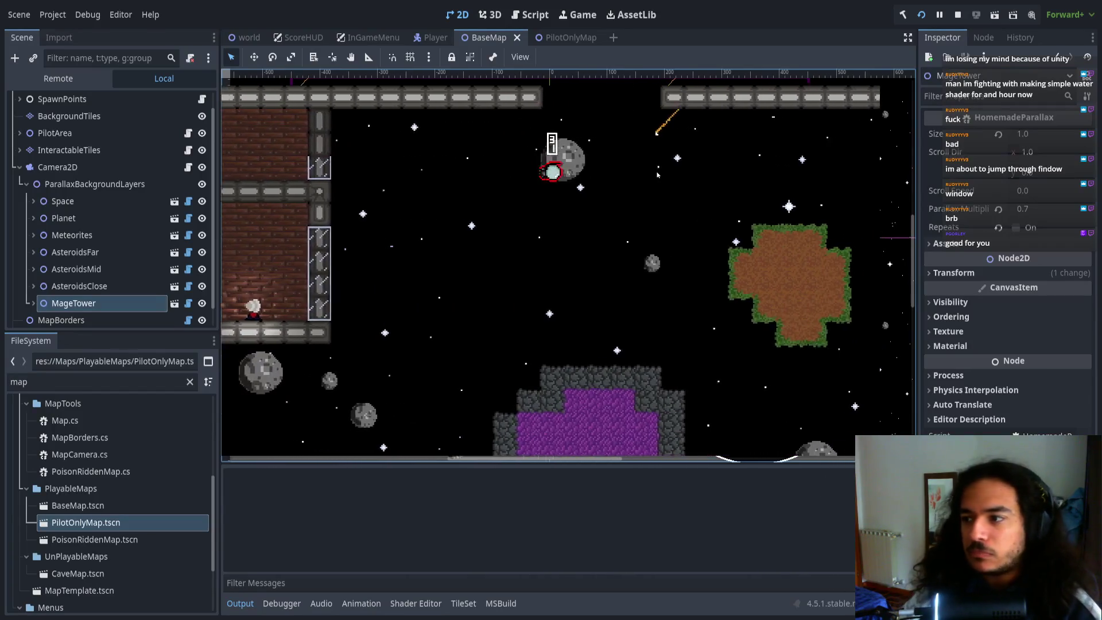
pyautogui.press('Right')
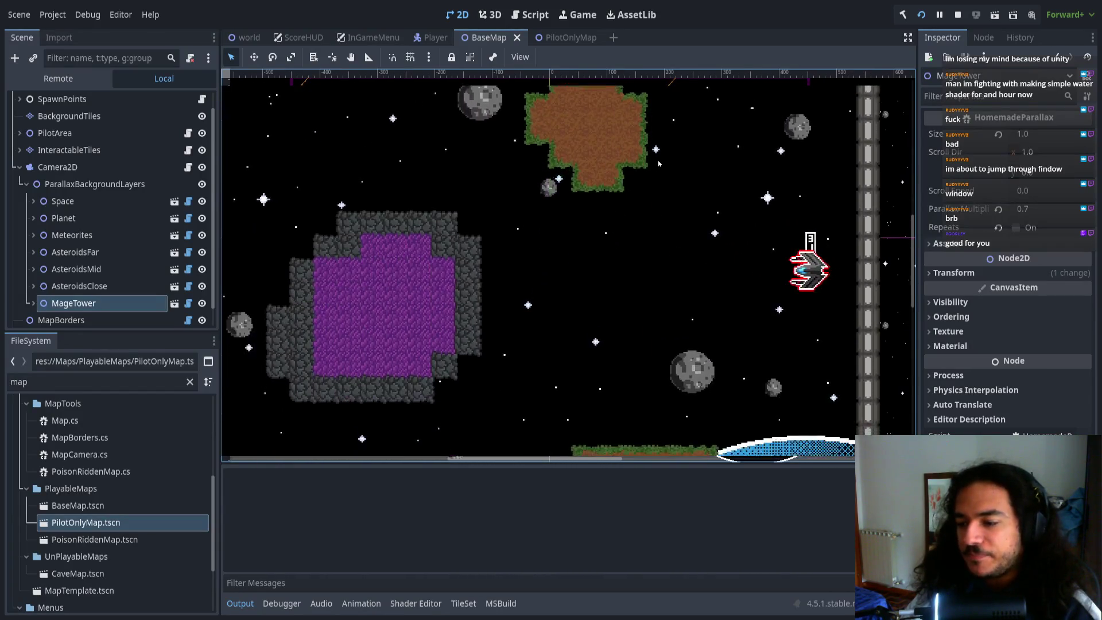
pyautogui.press('Right')
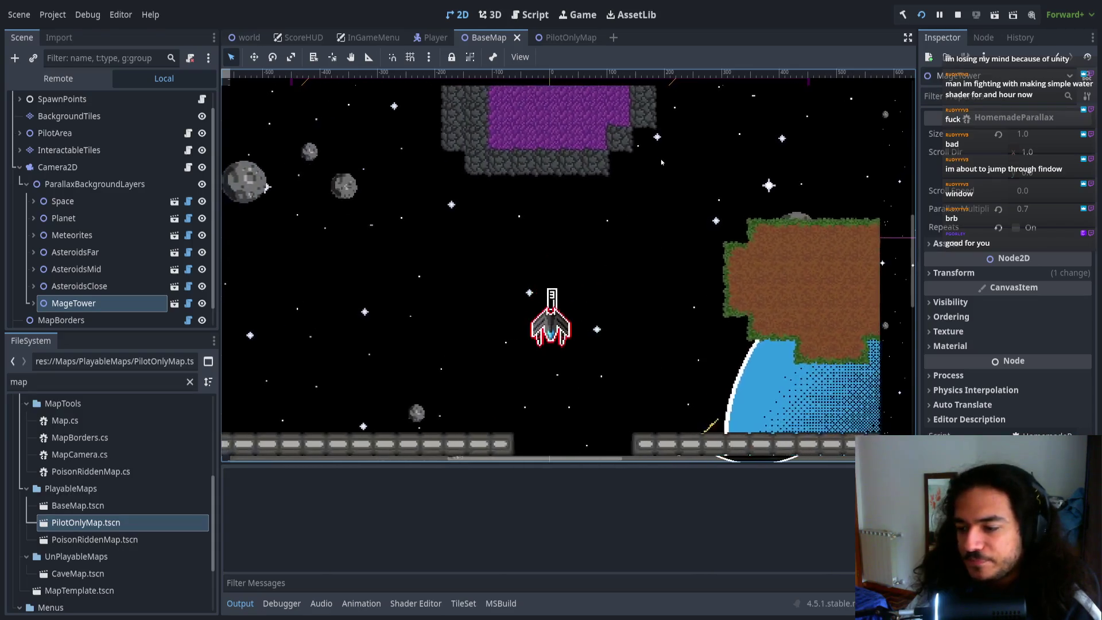
pyautogui.press('Right')
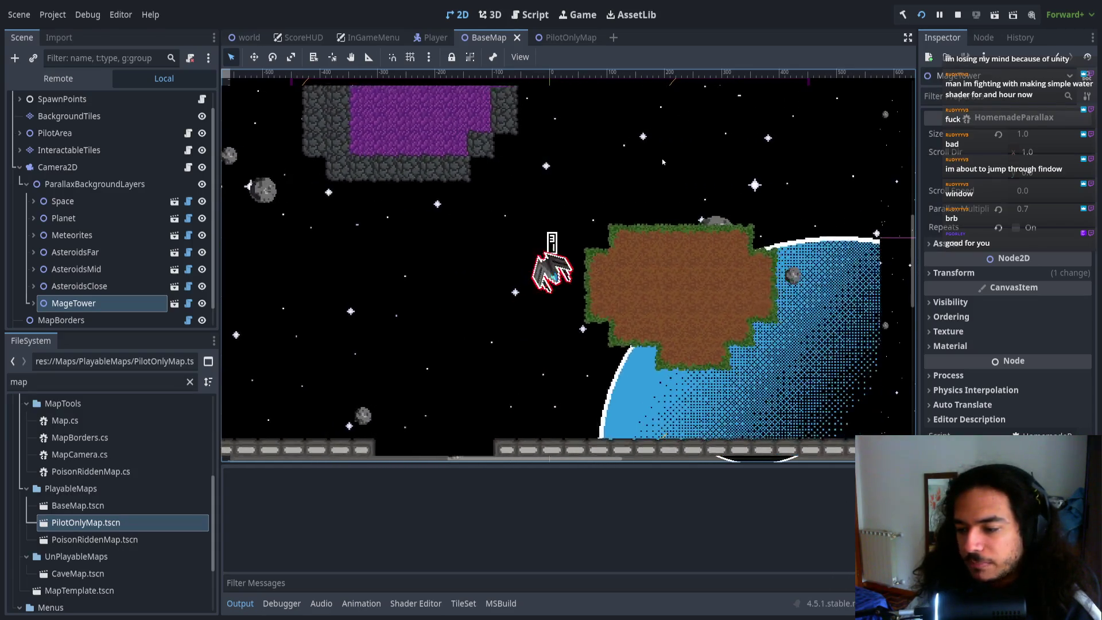
pyautogui.press('Right')
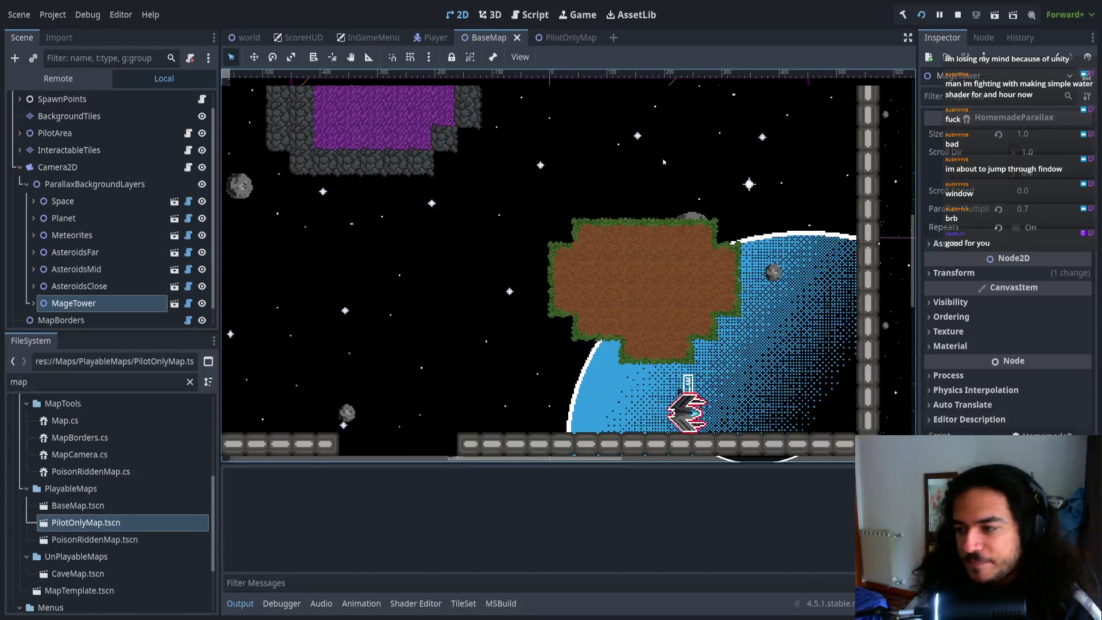
pyautogui.press('Right')
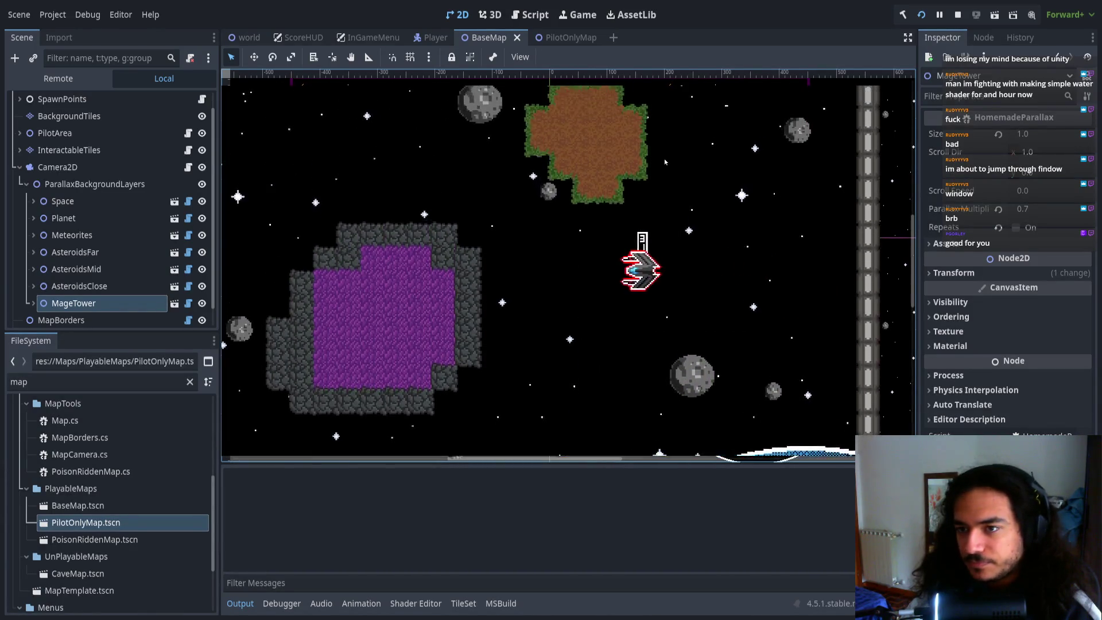
pyautogui.press('Right')
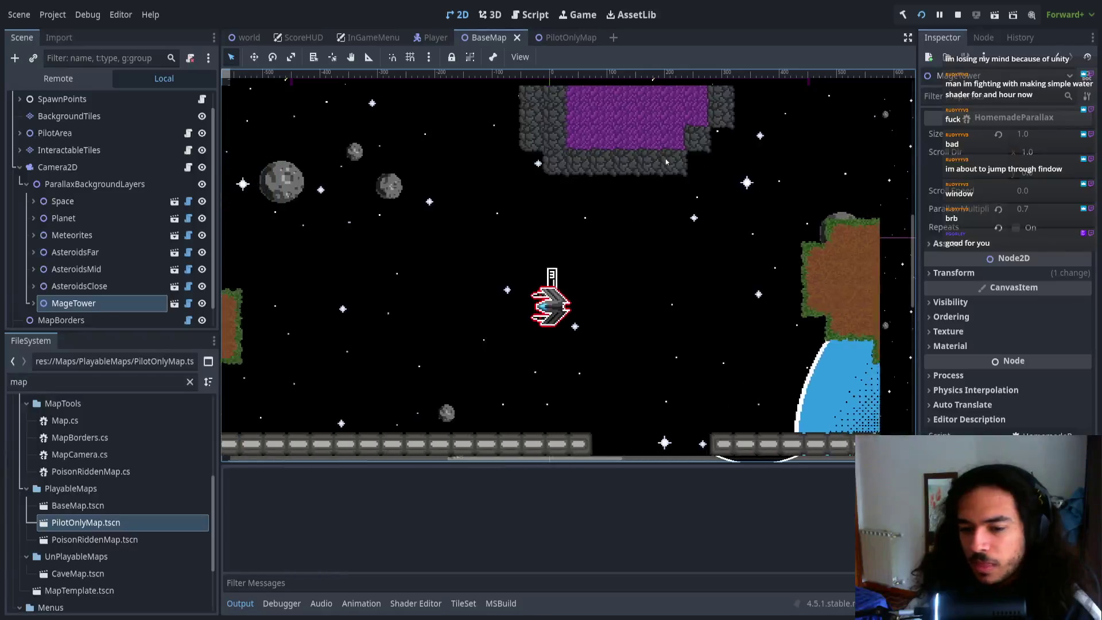
pyautogui.press('Right')
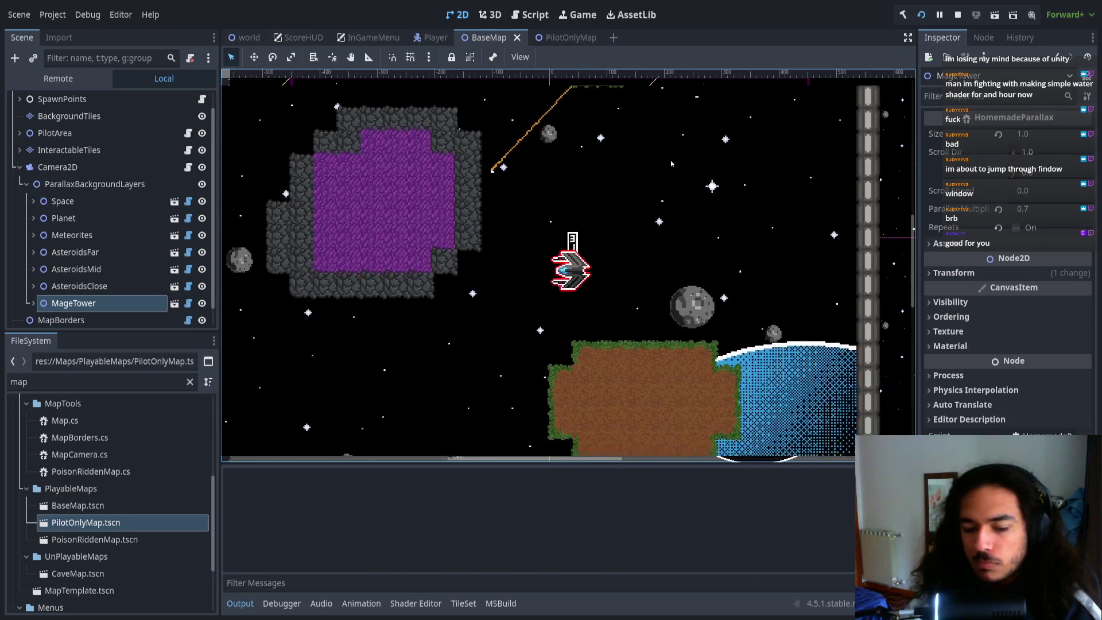
pyautogui.hotkey('alt', 'Tab')
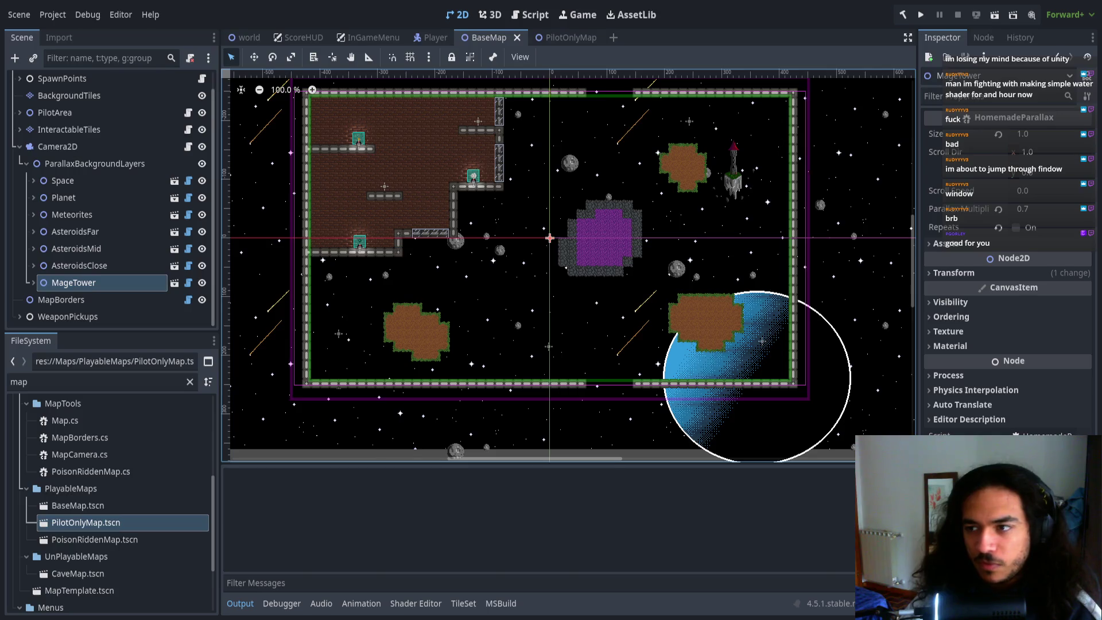
# - Set the Space layer's Parallax Multiplier to 0.005
pyautogui.click(122, 181)
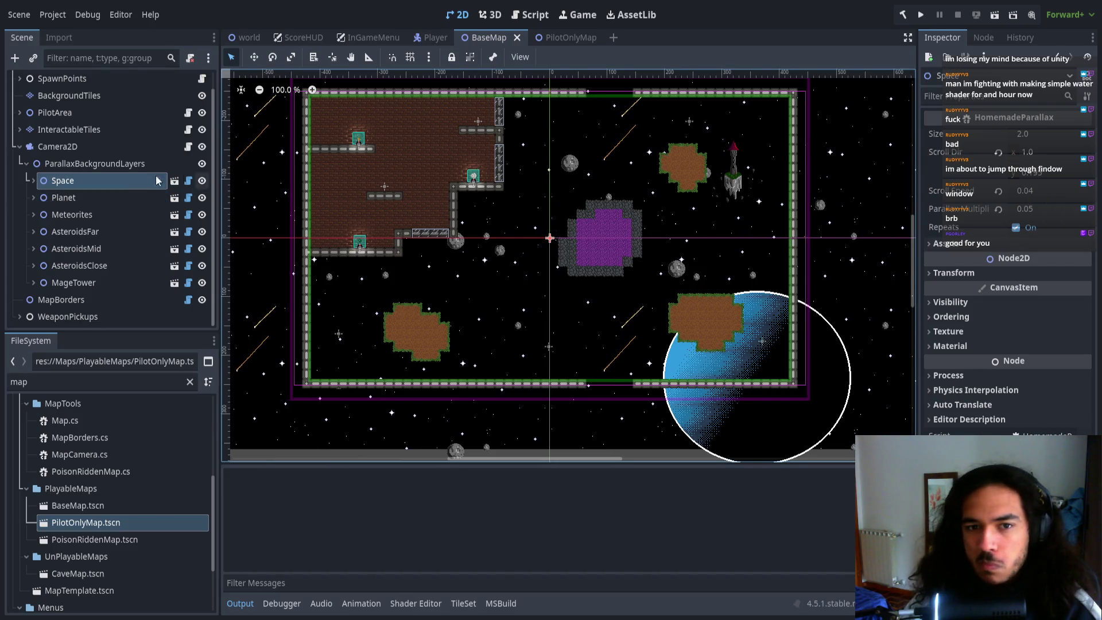
pyautogui.click(1033, 210)
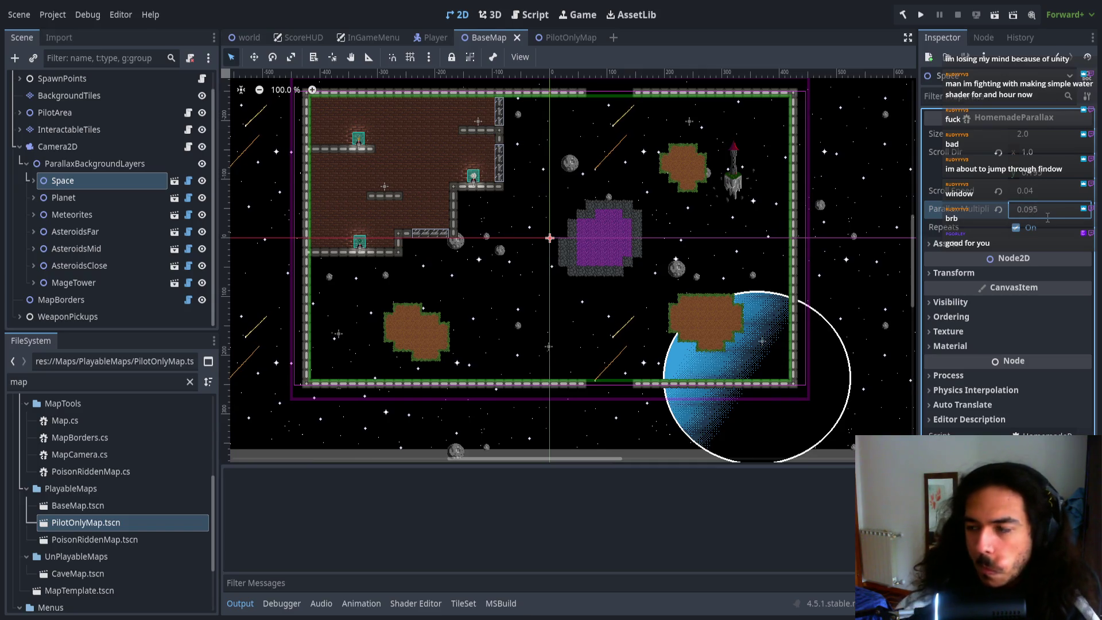
pyautogui.press('Return')
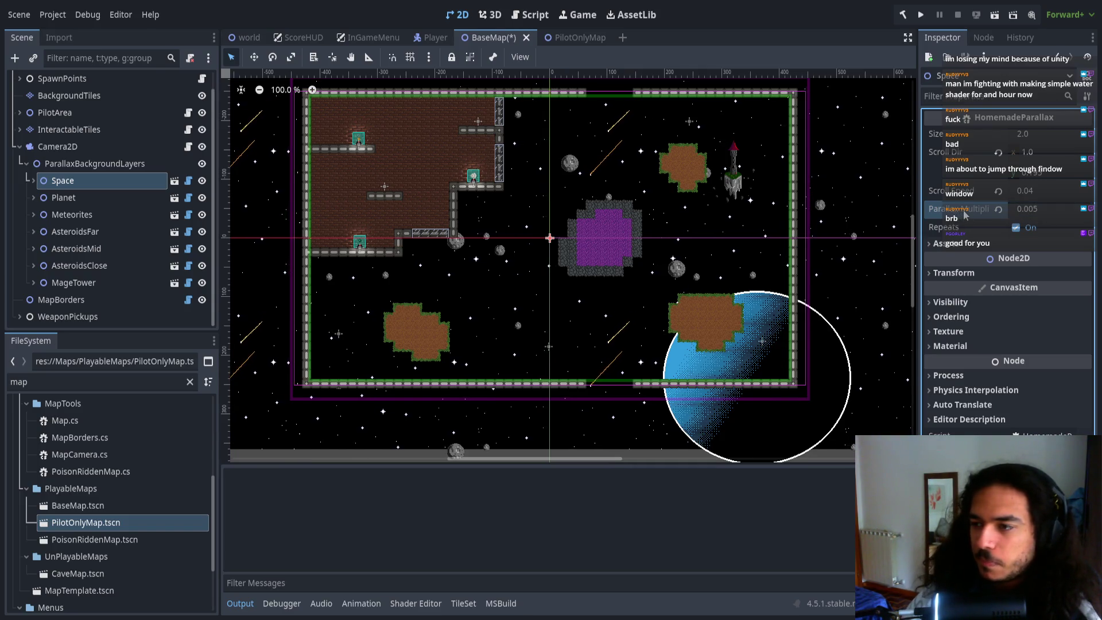
# - Set the Planet layer's Parallax Multiplier to 0.01
pyautogui.click(130, 198)
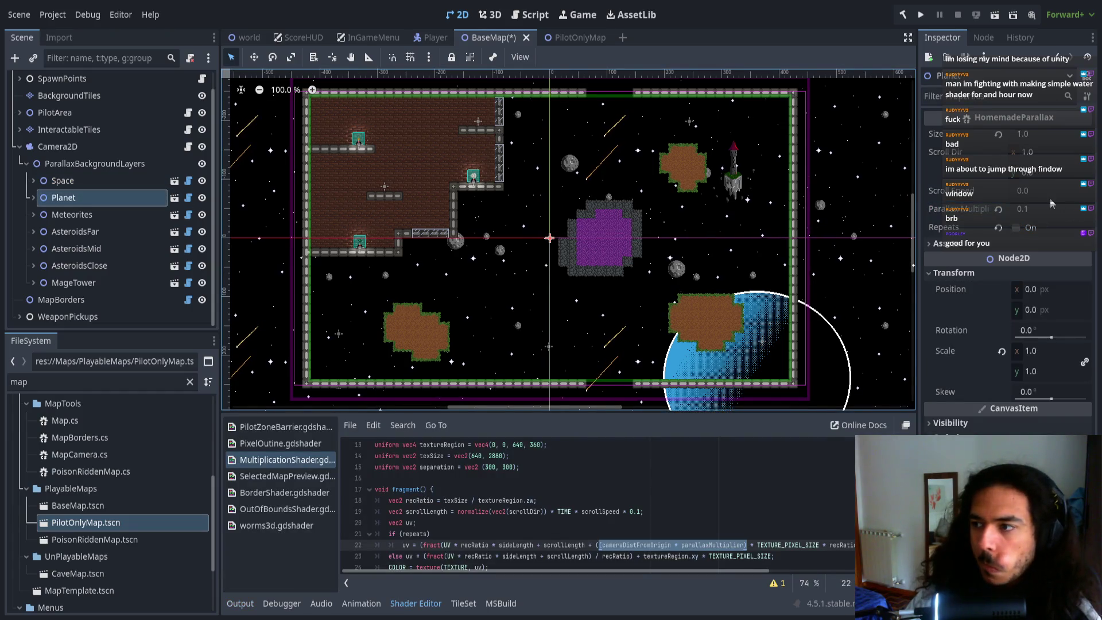
pyautogui.click(1031, 210)
pyautogui.write('0.01')
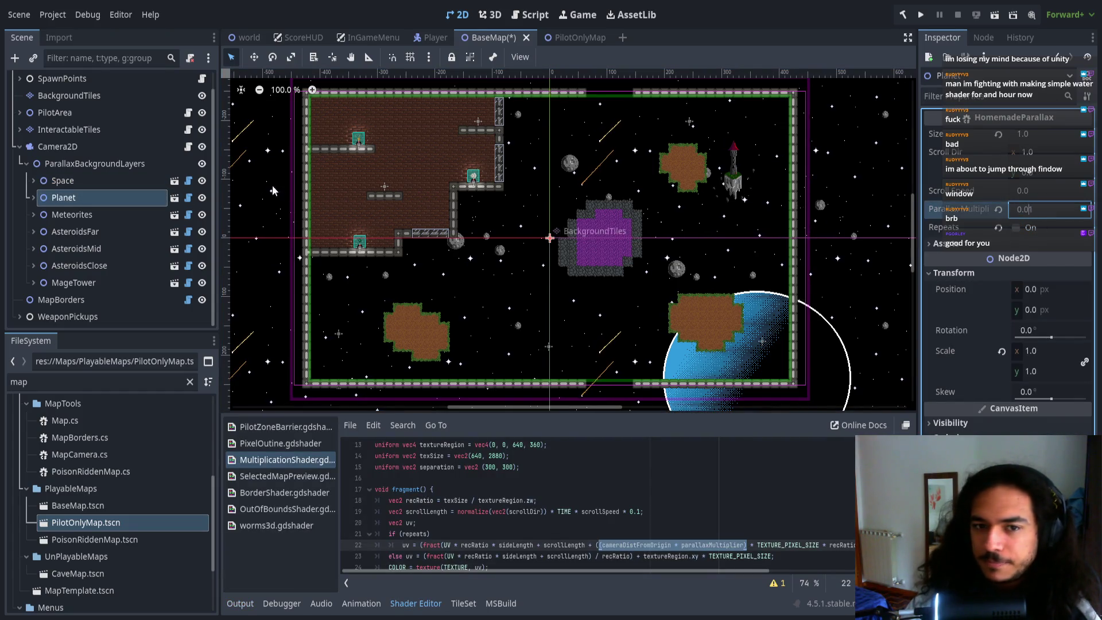
pyautogui.click(111, 214)
pyautogui.click(103, 197)
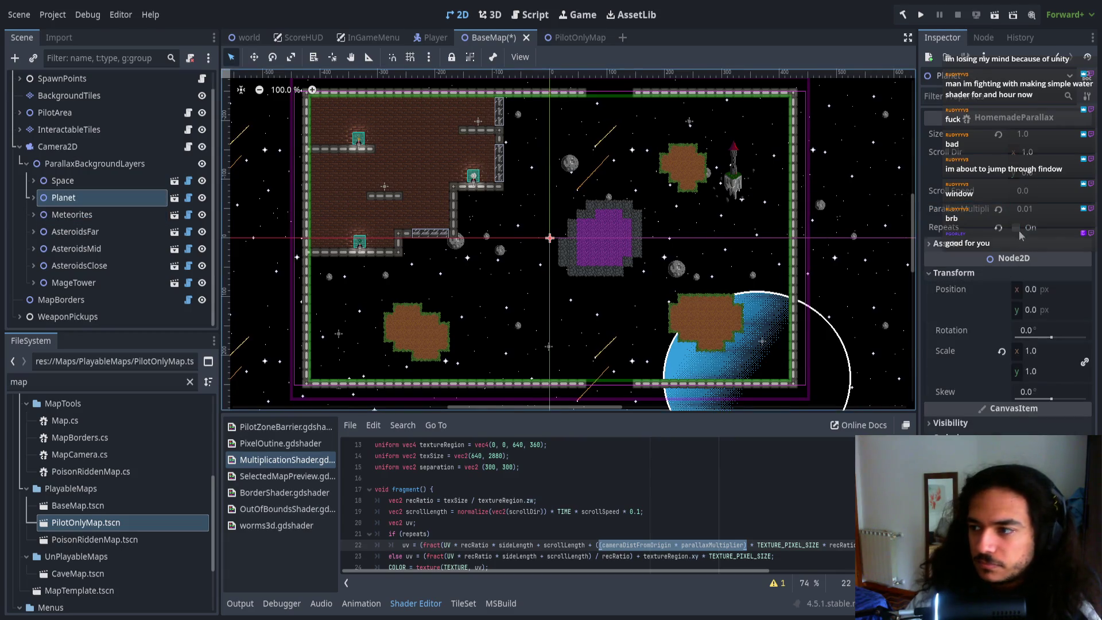
pyautogui.click(1028, 210)
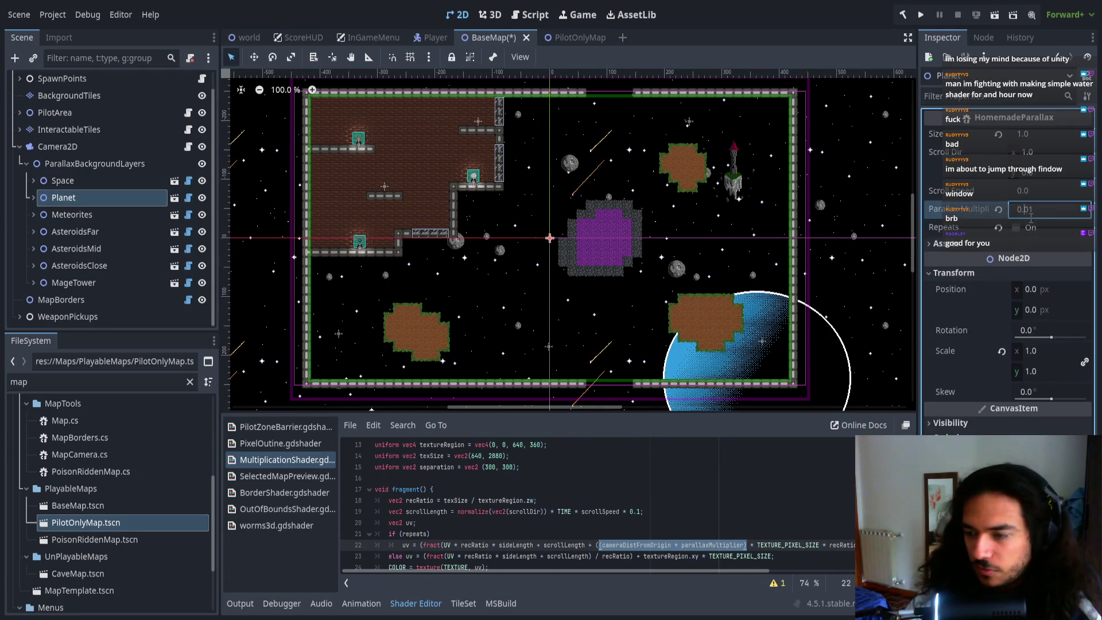
pyautogui.write('0.1')
# - Select Space and paste a new Sprite2D2 child under it
pyautogui.click(108, 180)
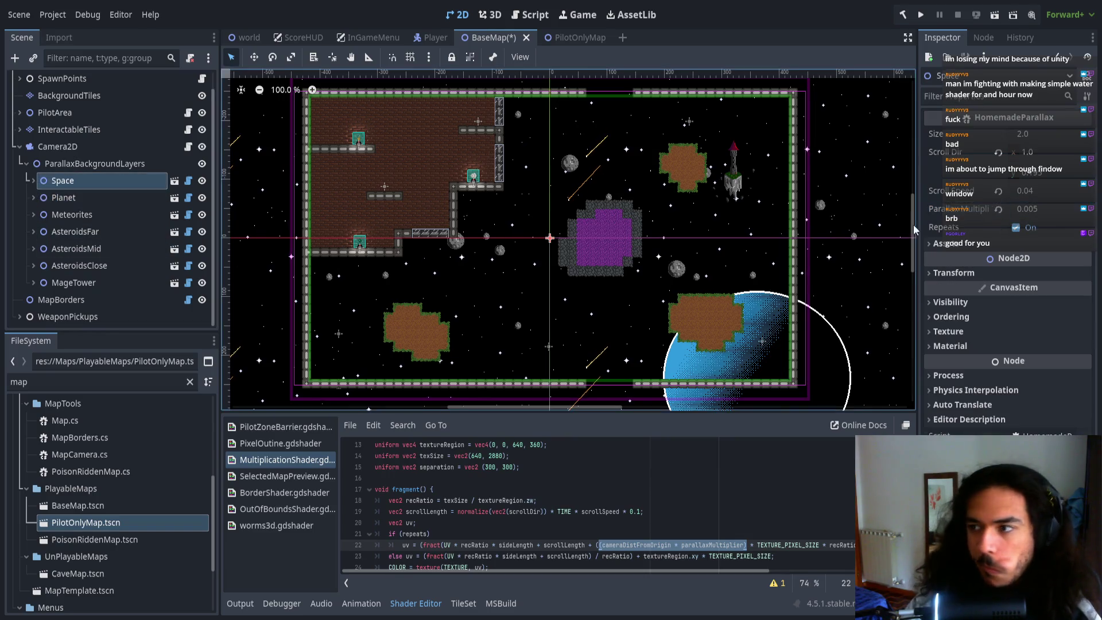
pyautogui.click(1027, 210)
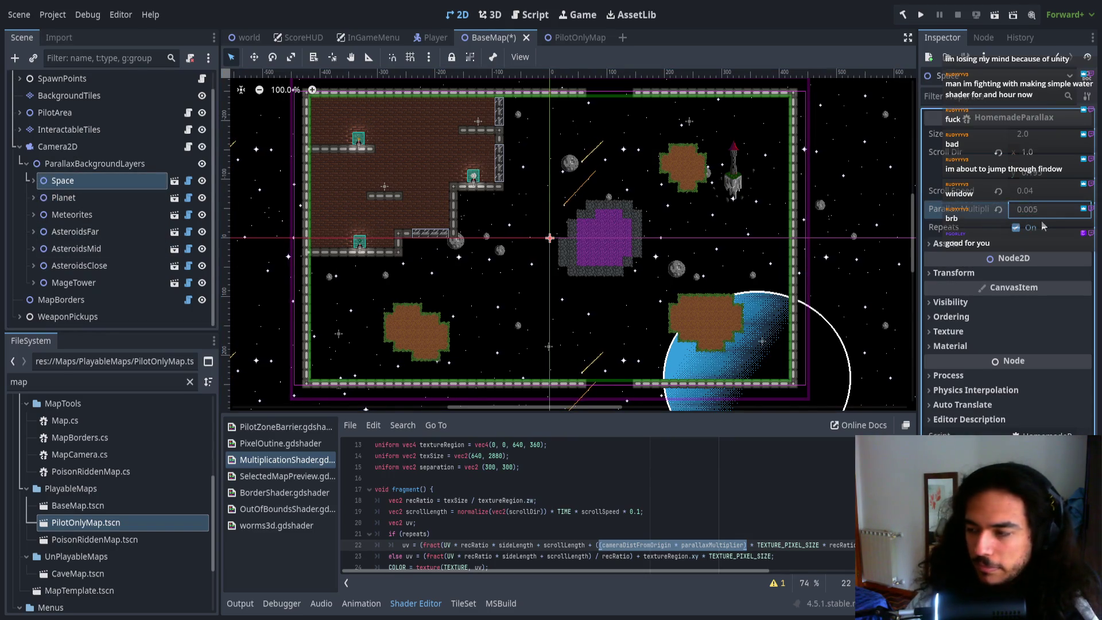
pyautogui.write('0.05')
pyautogui.hotkey('ctrl', 'v')
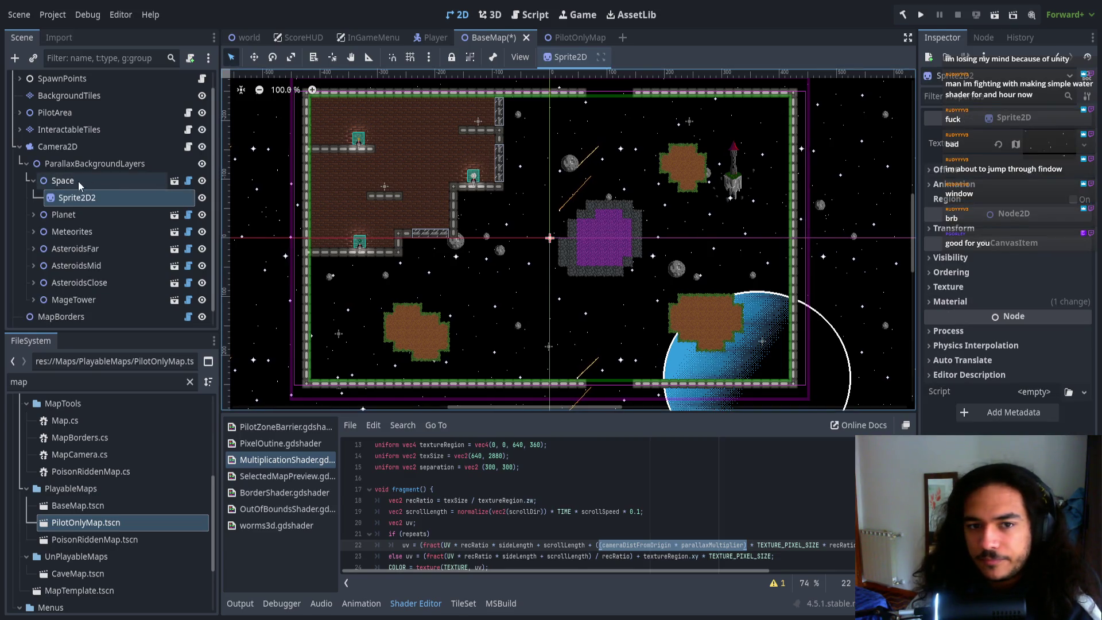
# - Browse the Planet, ParallaxBackgroundLayers and Space layers to inspect their parallax multipliers
pyautogui.click(72, 214)
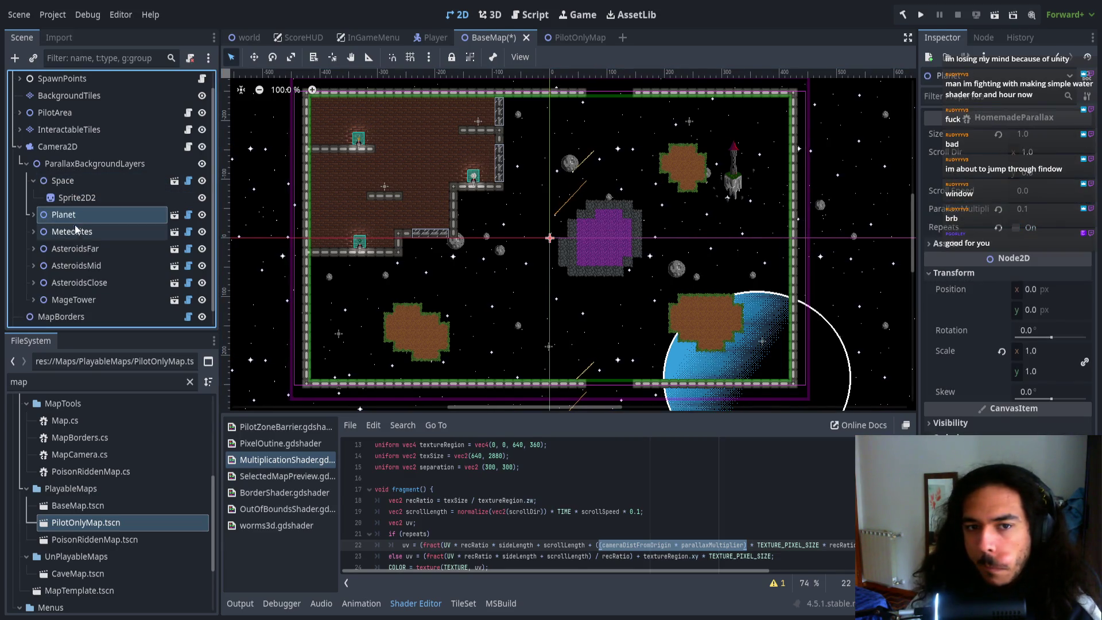
pyautogui.click(33, 180)
pyautogui.click(79, 164)
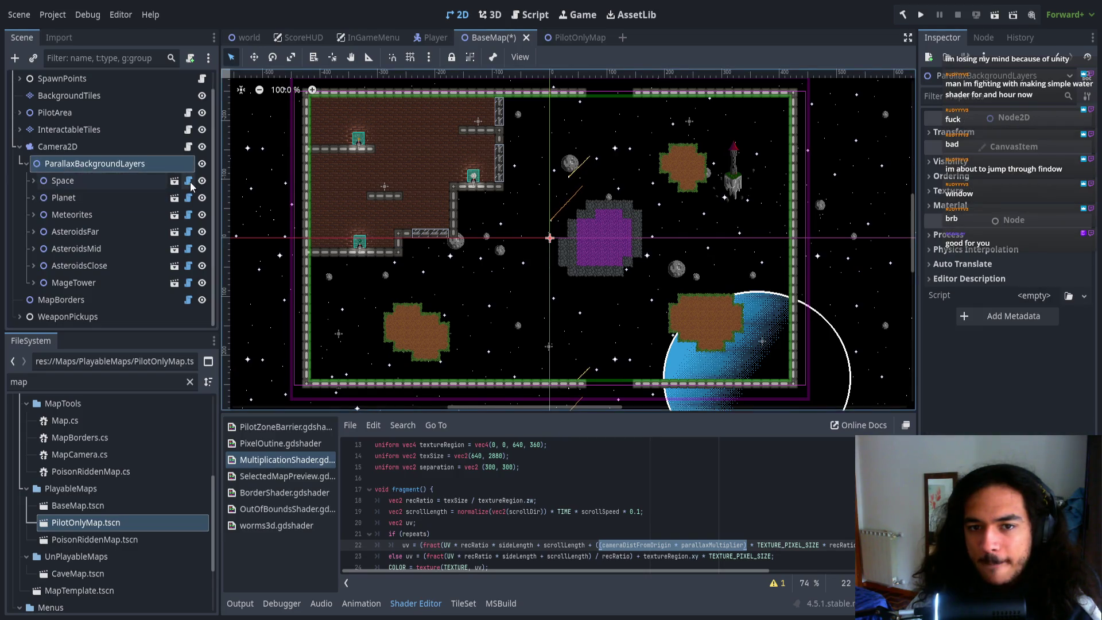
pyautogui.click(712, 500)
pyautogui.scroll(-3, 714, 527)
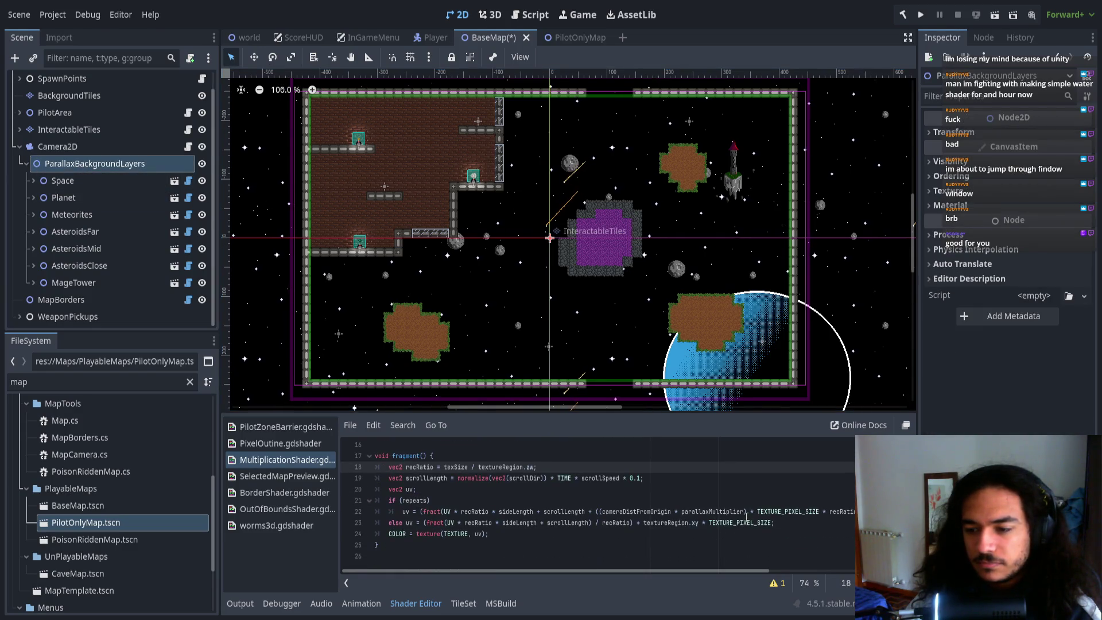
pyautogui.click(86, 180)
pyautogui.click(1026, 209)
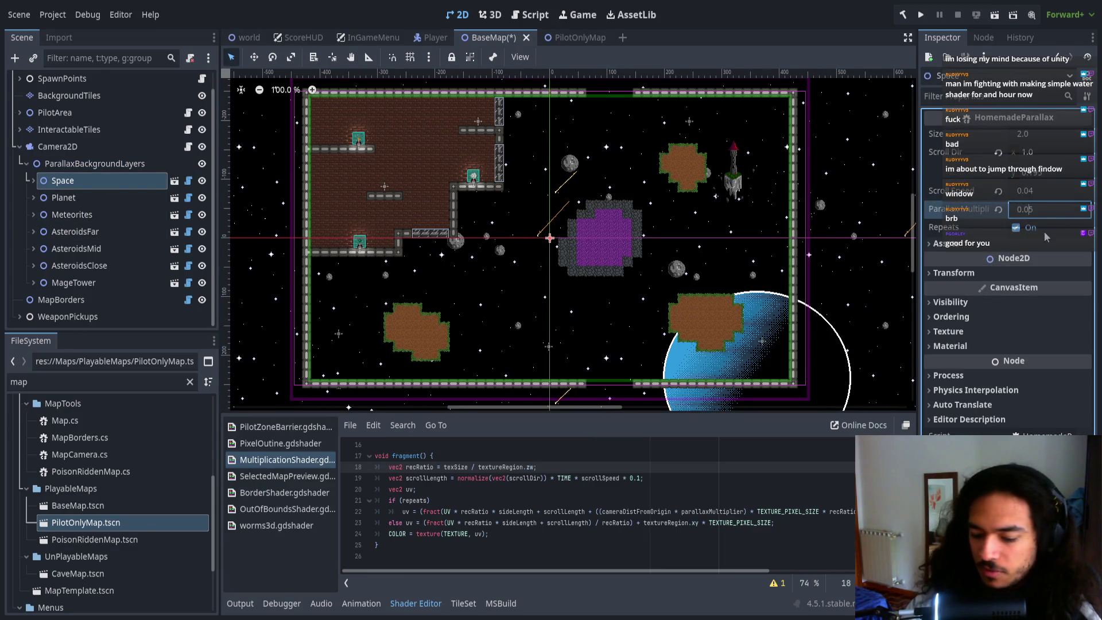
pyautogui.click(143, 198)
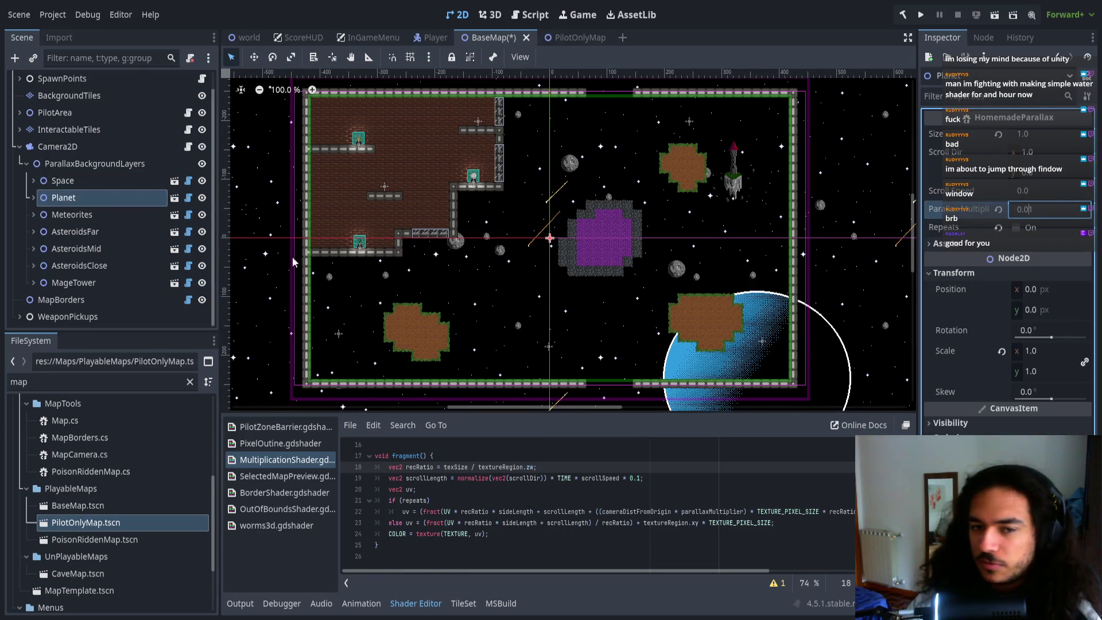
# - Set Meteorites' parallax multiplier to 0.08 and AsteroidsMid's to 0.05
pyautogui.click(118, 216)
pyautogui.click(1023, 211)
pyautogui.write('0.08')
pyautogui.click(105, 230)
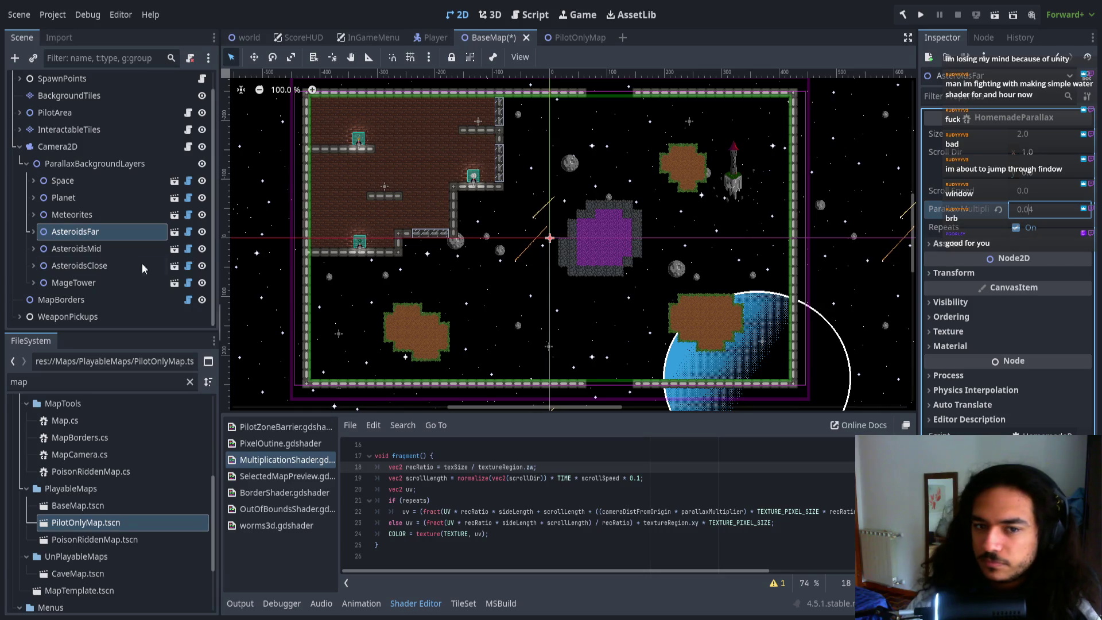
pyautogui.click(77, 248)
pyautogui.write('0.05')
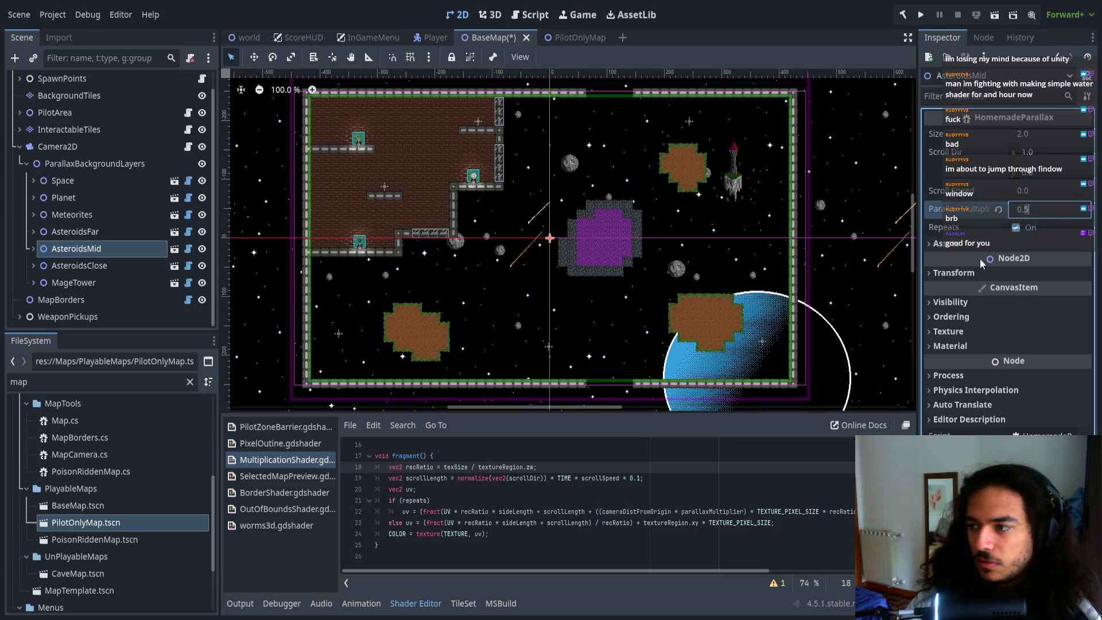
# - Review the MageTower and AsteroidsClose multipliers, then save the scene and run the game
pyautogui.click(855, 250)
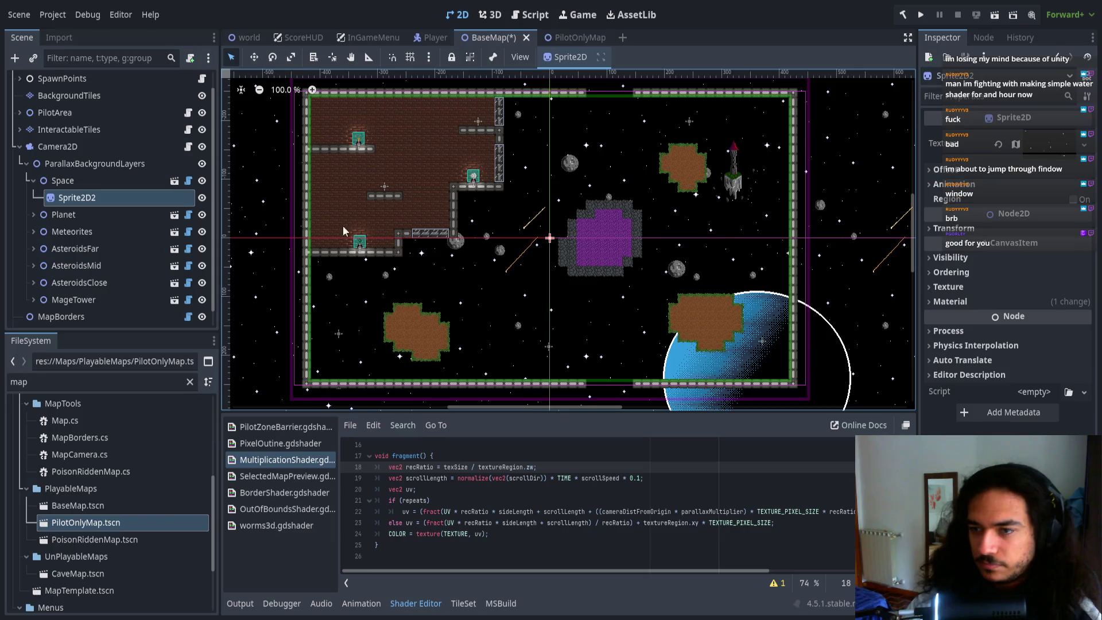
pyautogui.click(73, 299)
pyautogui.click(1025, 210)
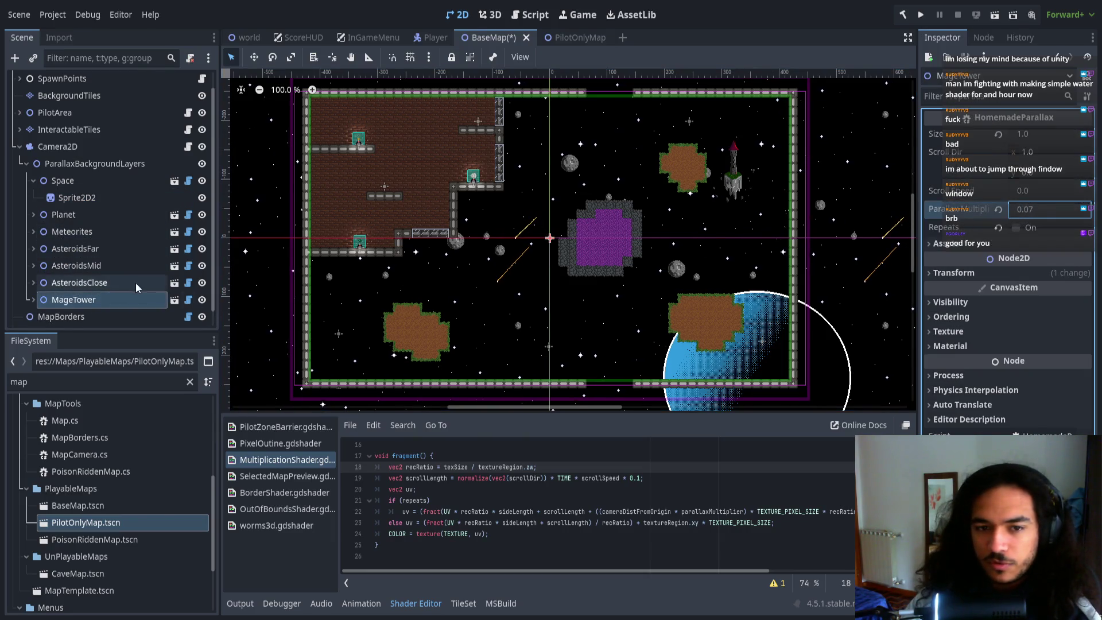
pyautogui.click(79, 283)
pyautogui.click(1023, 210)
pyautogui.click(77, 266)
pyautogui.click(921, 14)
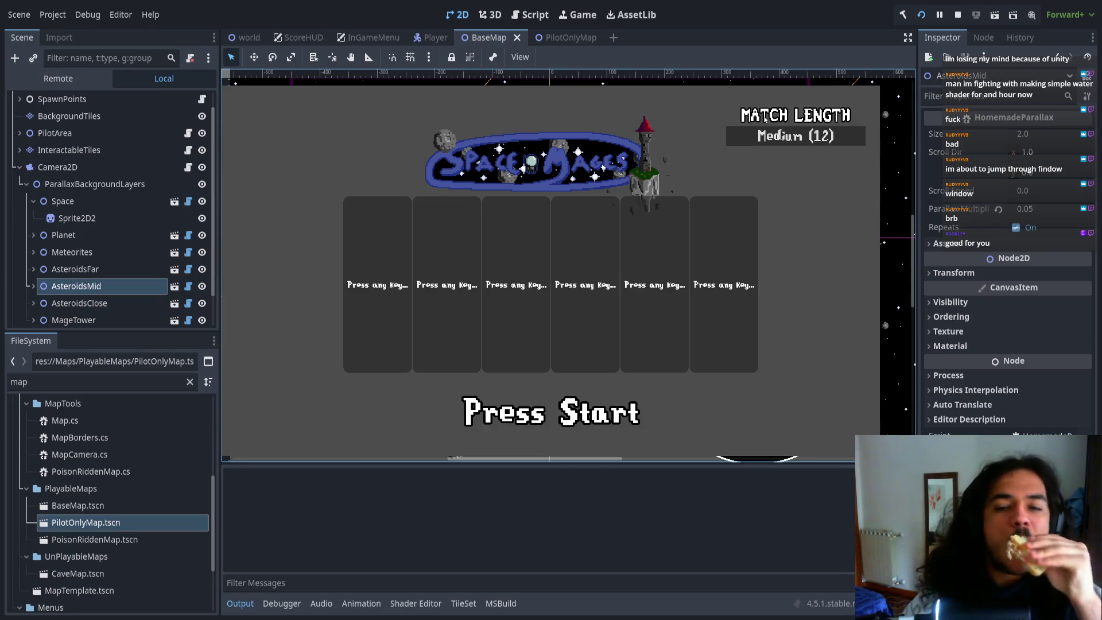
# - Join as player 1, ready up and start the match from the lobby
pyautogui.press('Return')
pyautogui.press('Down')
pyautogui.press('Down')
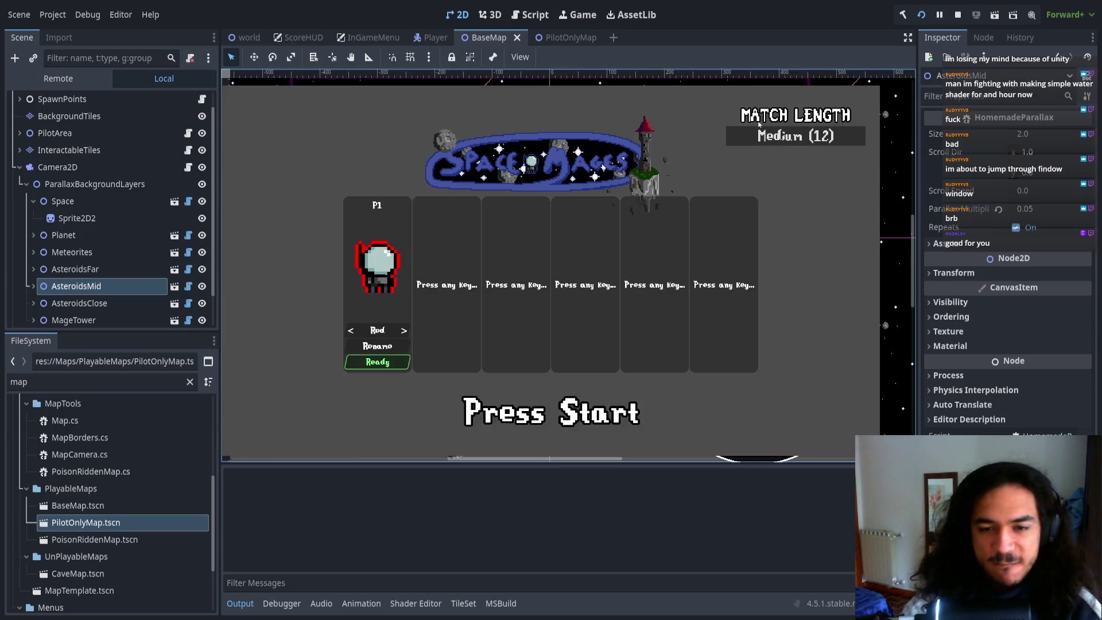
pyautogui.press('Return')
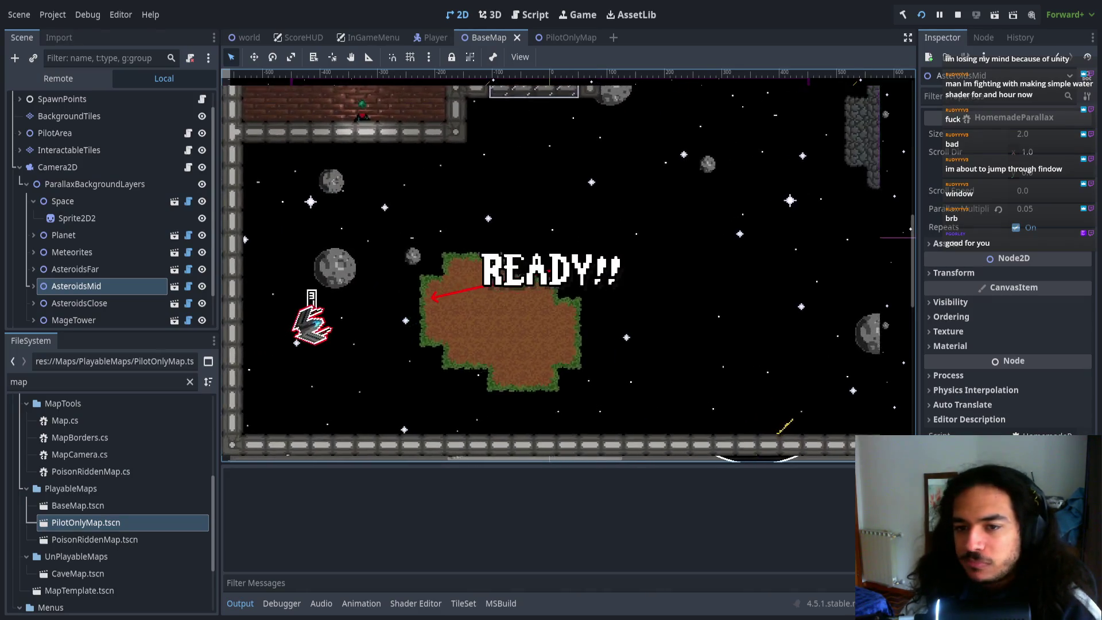
# - Fly the ship around the map to watch the background layers move, then stop the game
pyautogui.press('w')
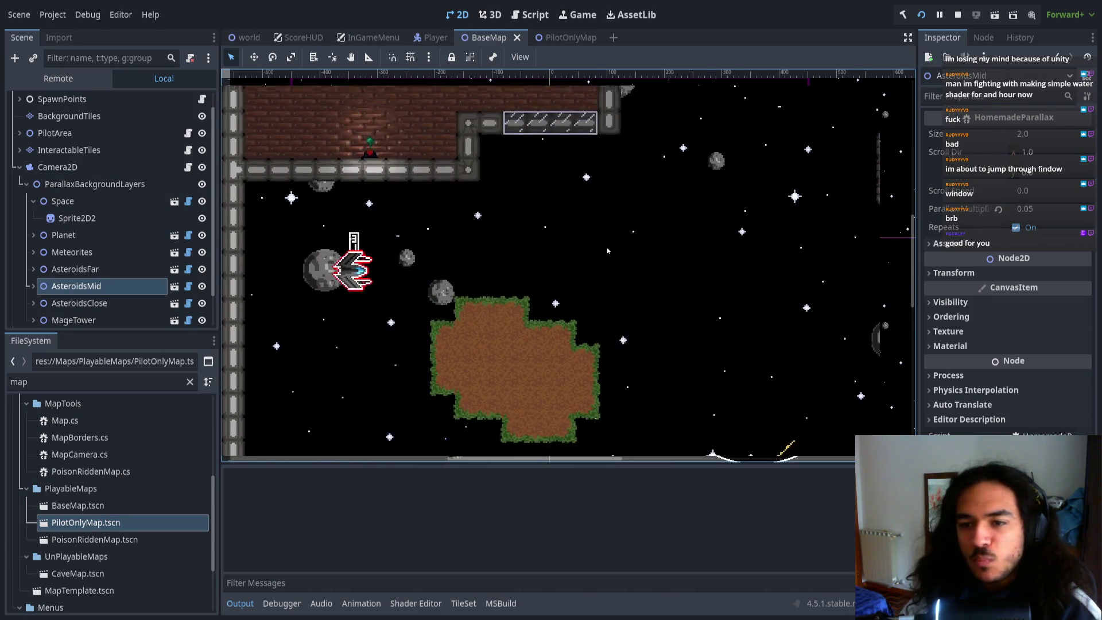
pyautogui.press('d')
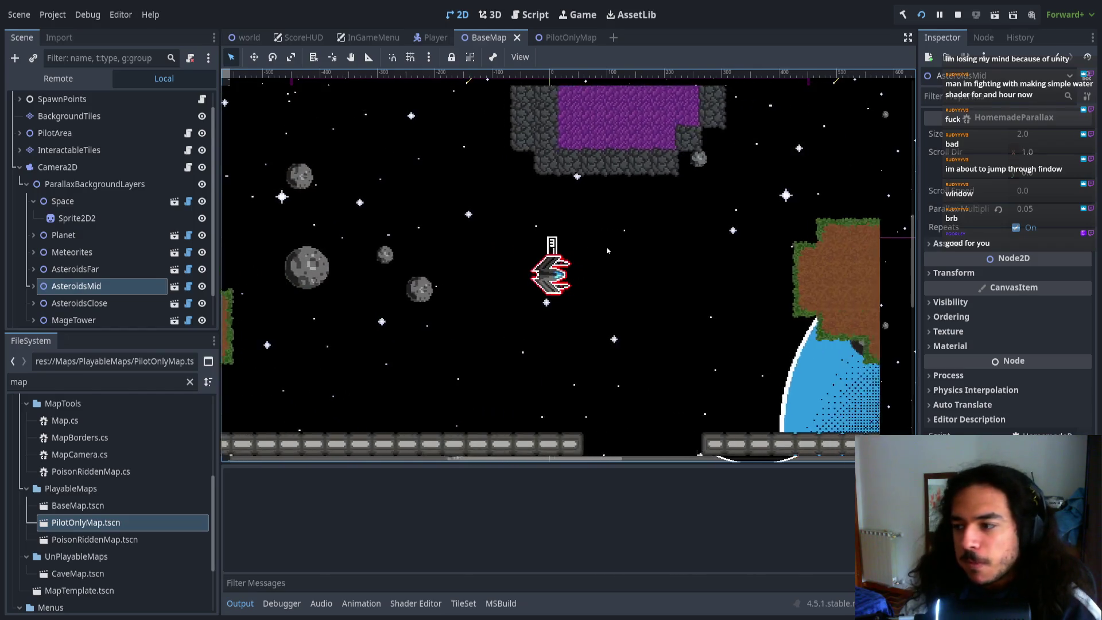
pyautogui.press('w')
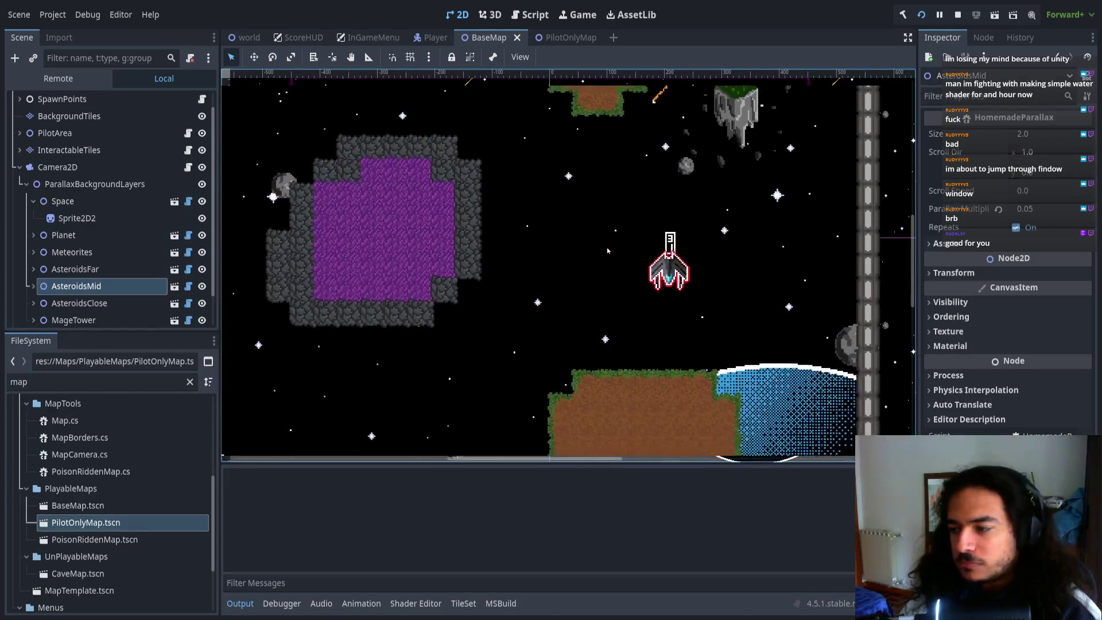
pyautogui.press('d')
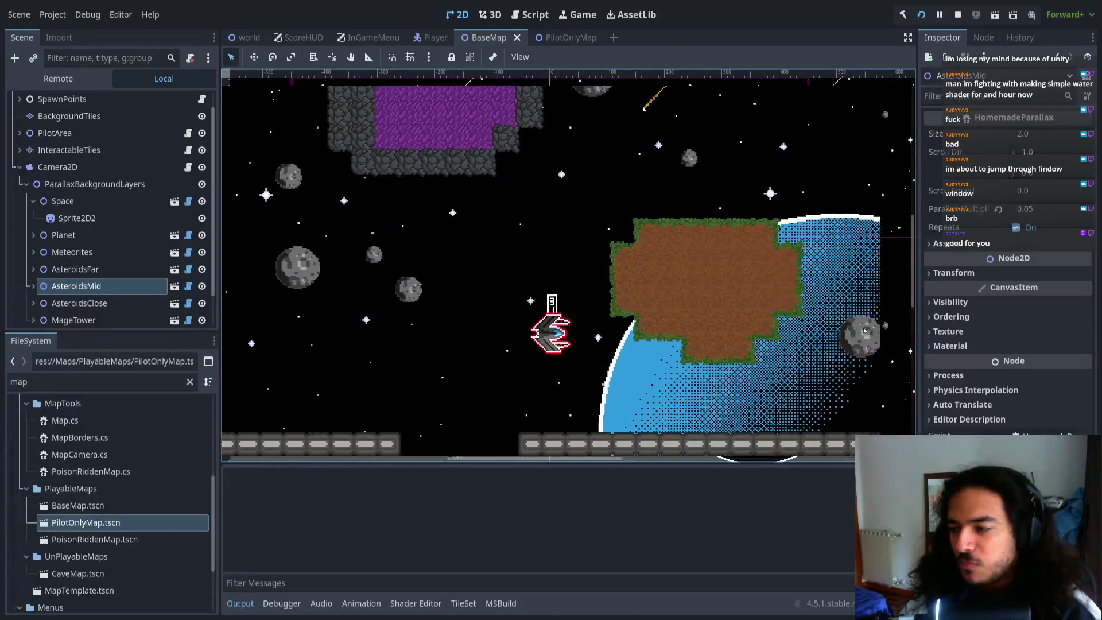
pyautogui.press('d')
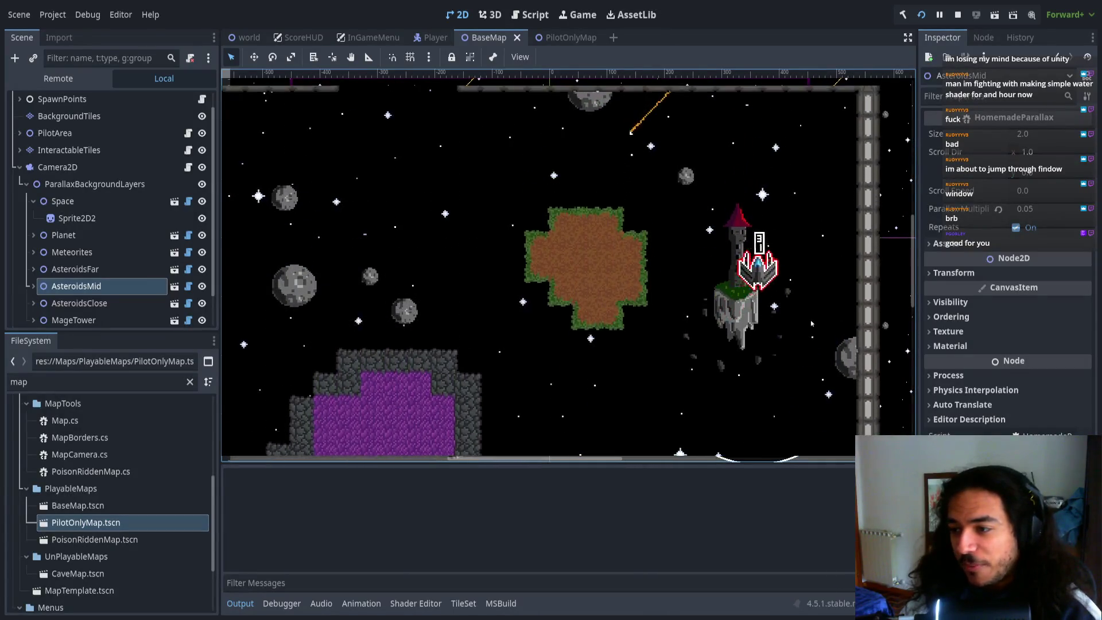
pyautogui.press('d')
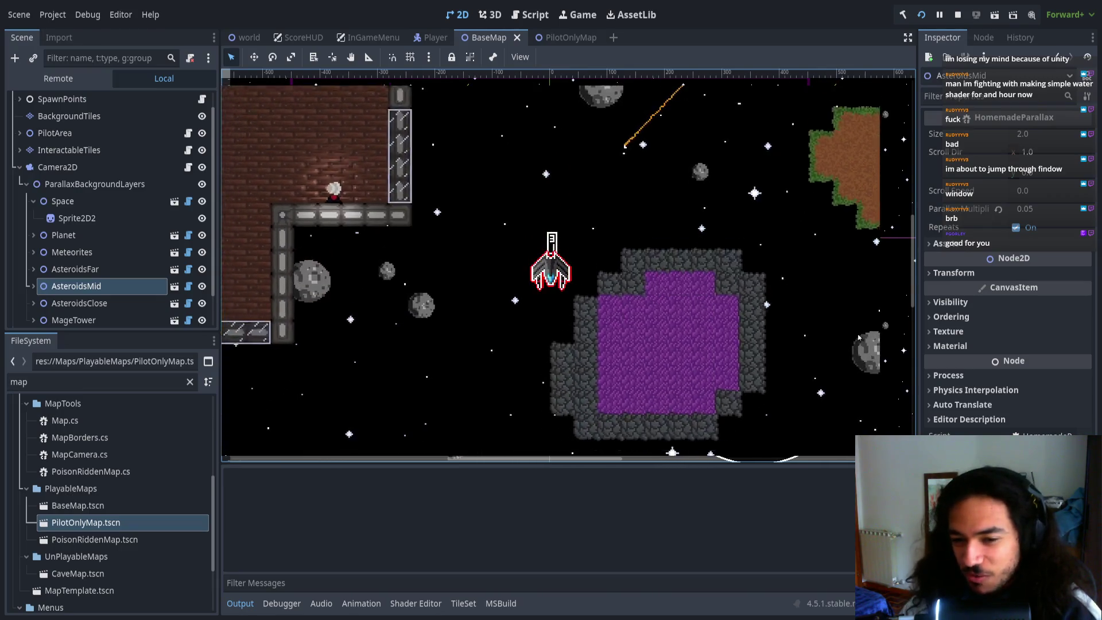
pyautogui.press('d')
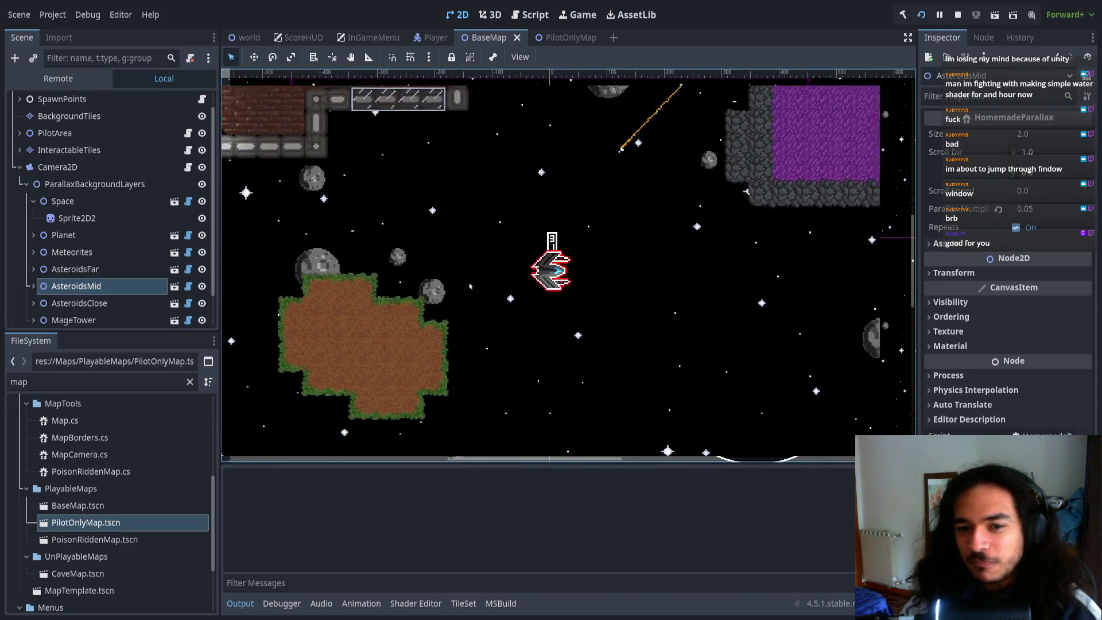
pyautogui.press('F8')
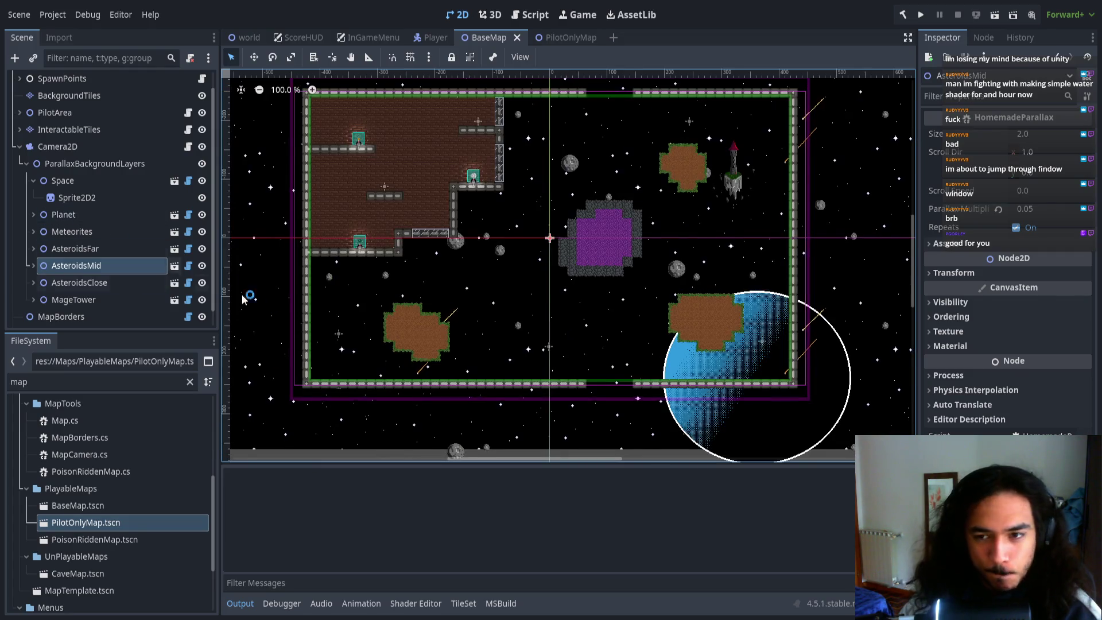
# - Click through the AsteroidsMid, AsteroidsClose, MageTower, AsteroidsFar, Planet and Space layers
pyautogui.click(105, 265)
pyautogui.click(103, 283)
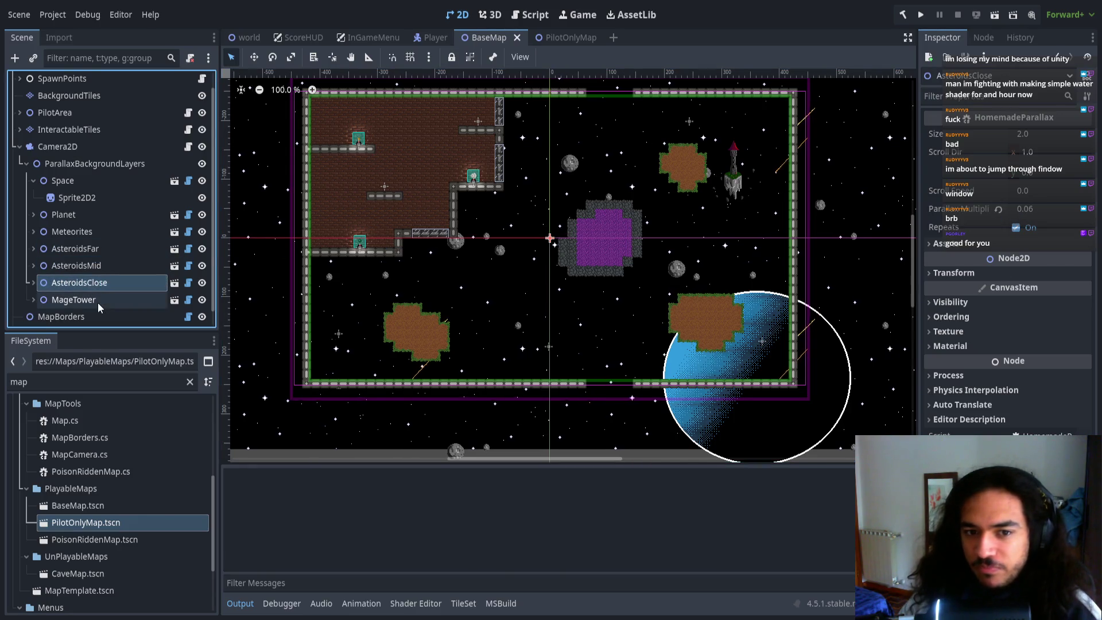
pyautogui.click(104, 300)
pyautogui.click(104, 284)
pyautogui.click(107, 266)
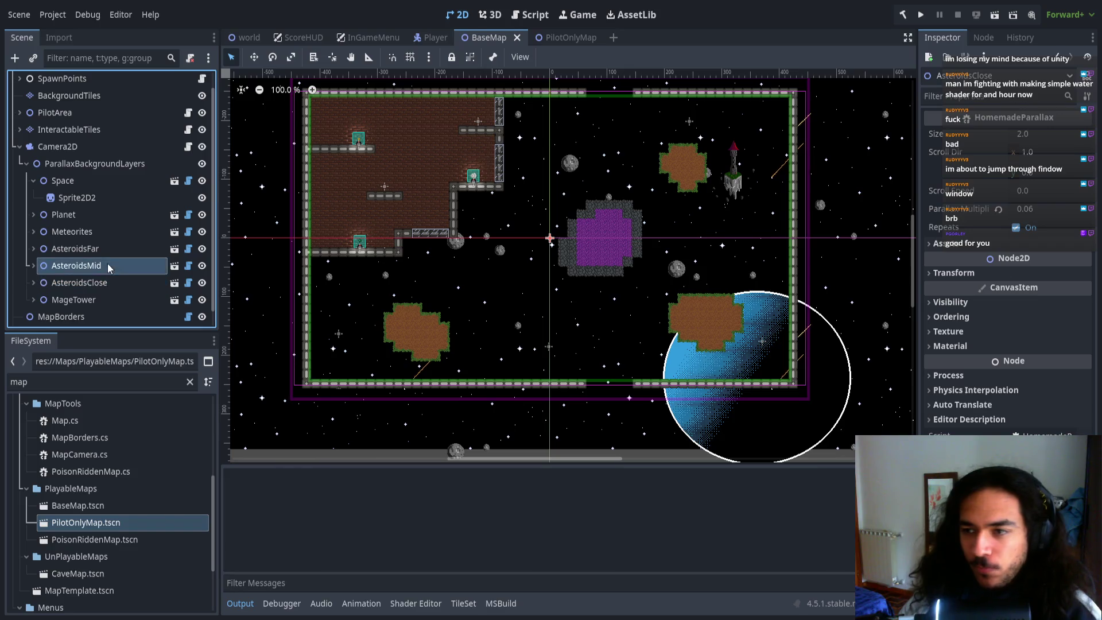
pyautogui.click(113, 248)
pyautogui.click(115, 216)
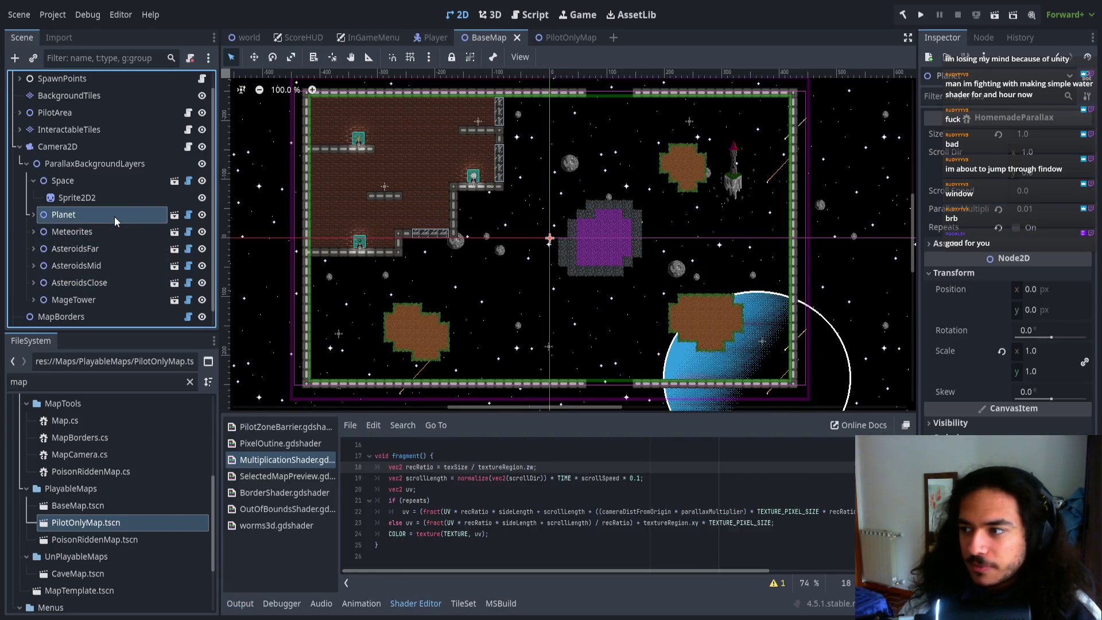
pyautogui.click(116, 181)
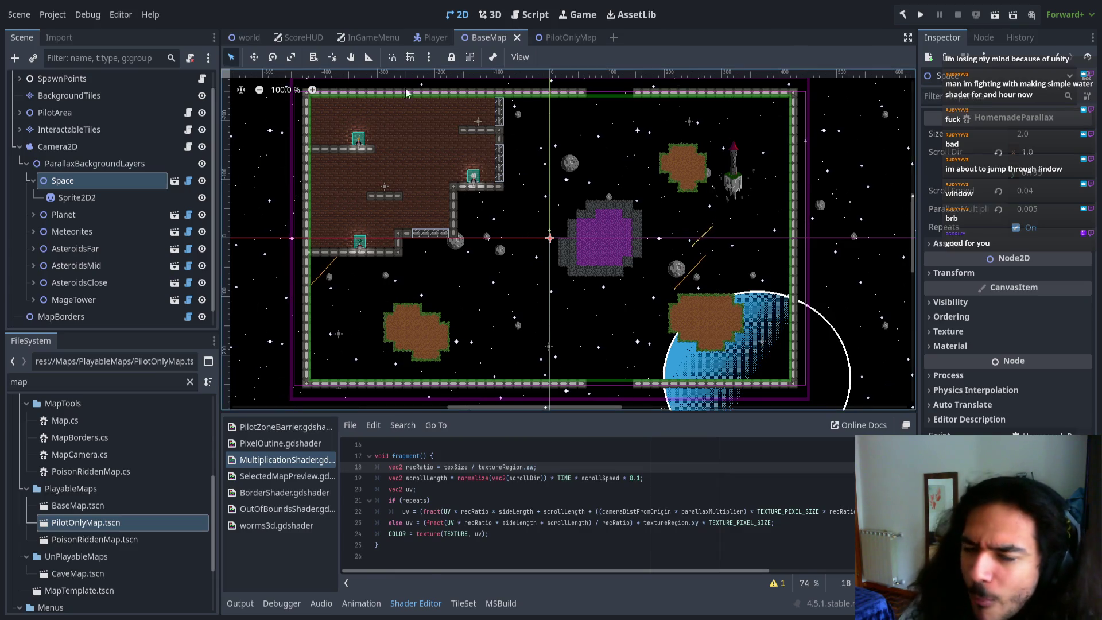
# - Check each layer's multiplier from Planet (0.01) through AsteroidsClose (0.06), ending on MageTower
pyautogui.click(106, 215)
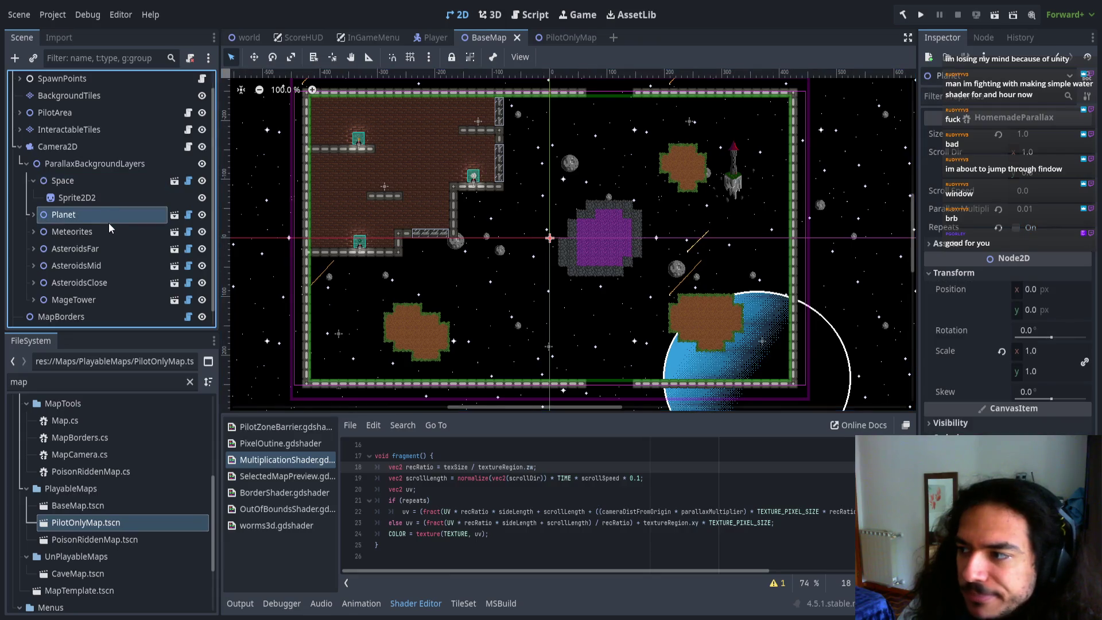
pyautogui.click(98, 231)
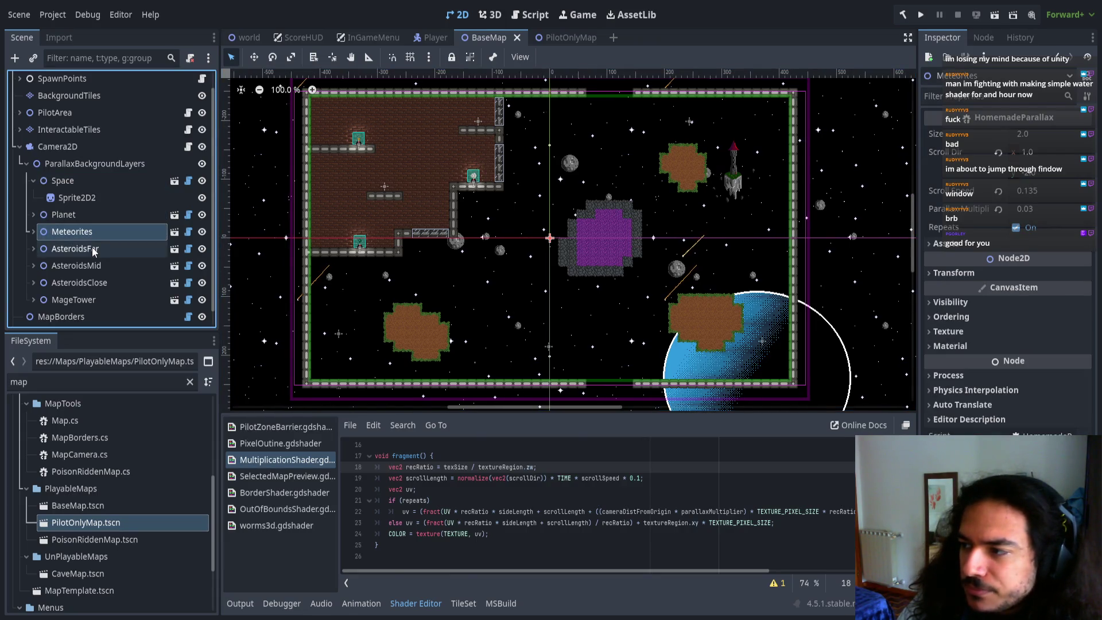
pyautogui.click(92, 250)
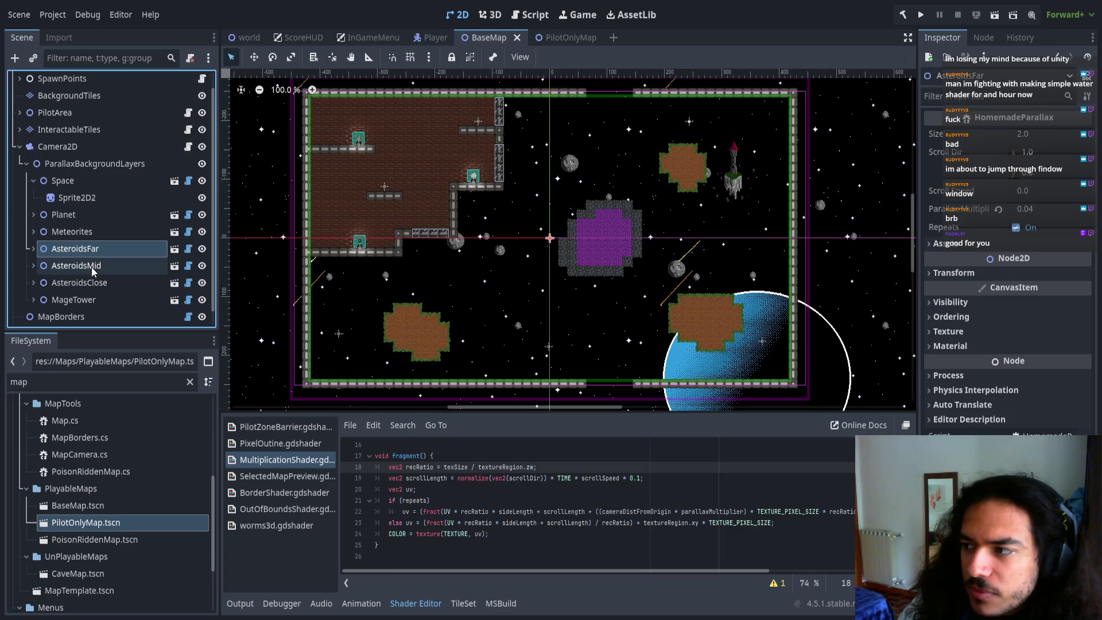
pyautogui.click(92, 269)
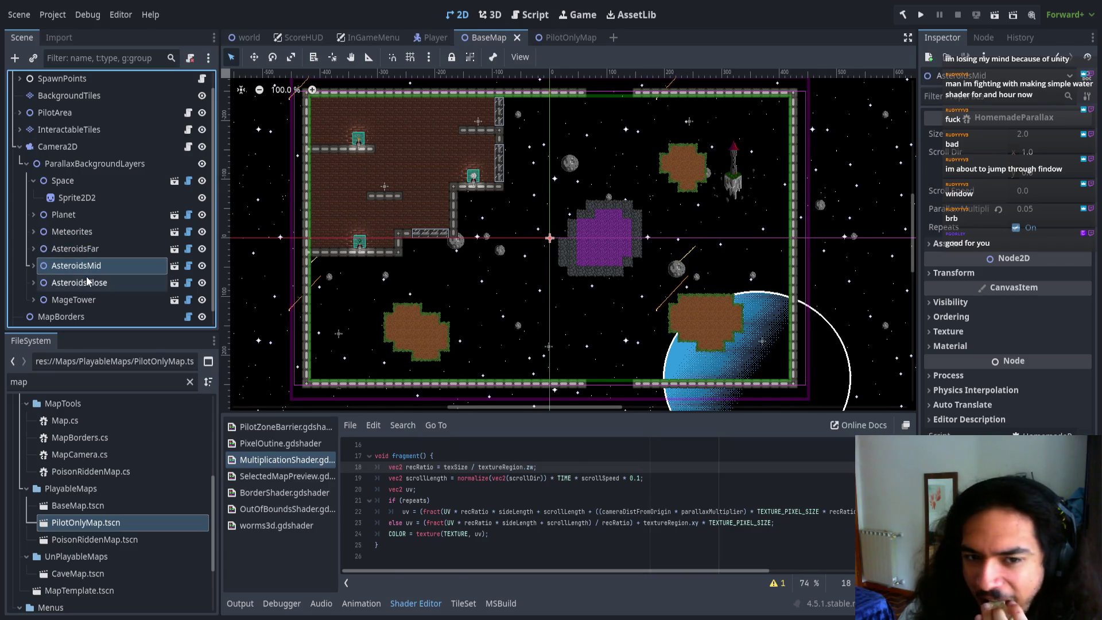
pyautogui.click(87, 281)
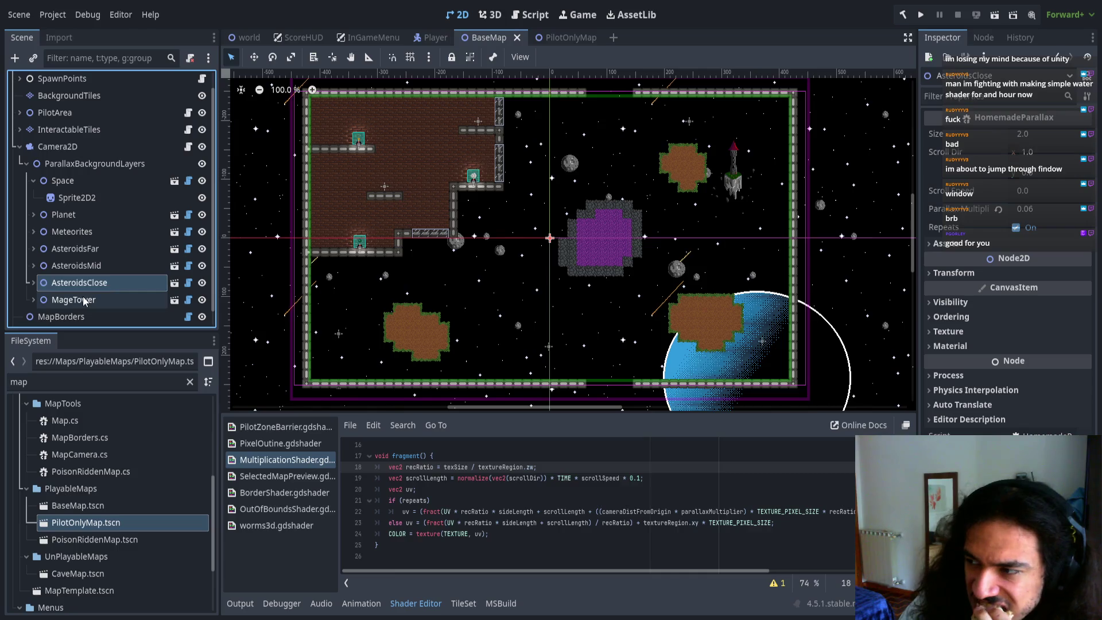
pyautogui.click(84, 299)
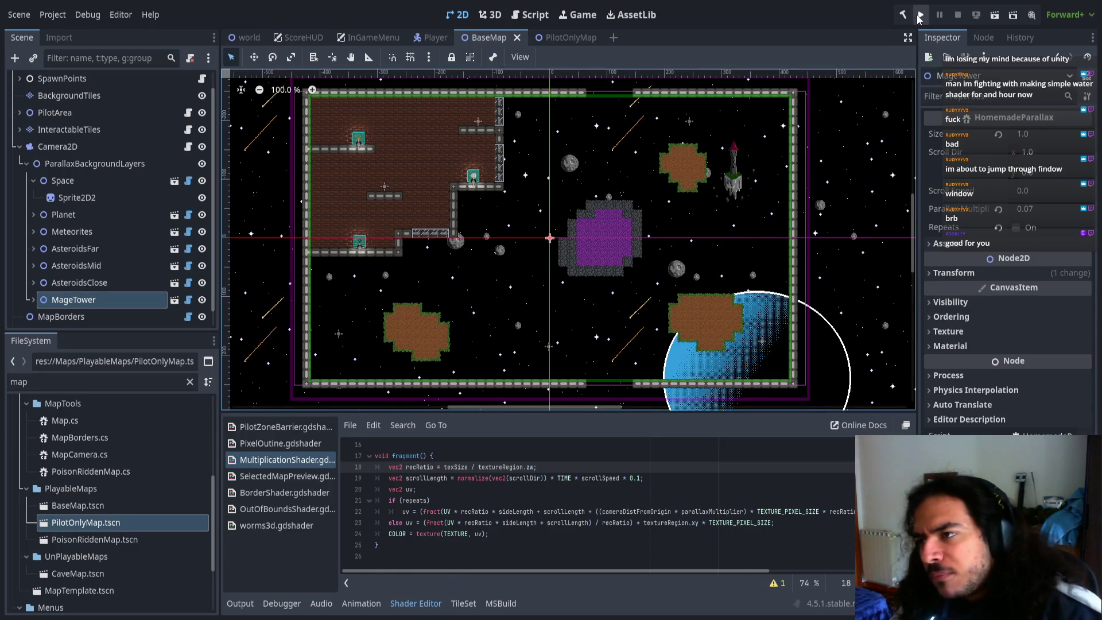
# - Launch the game, advance from the lobby into a match, then stop it with F8
pyautogui.click(920, 15)
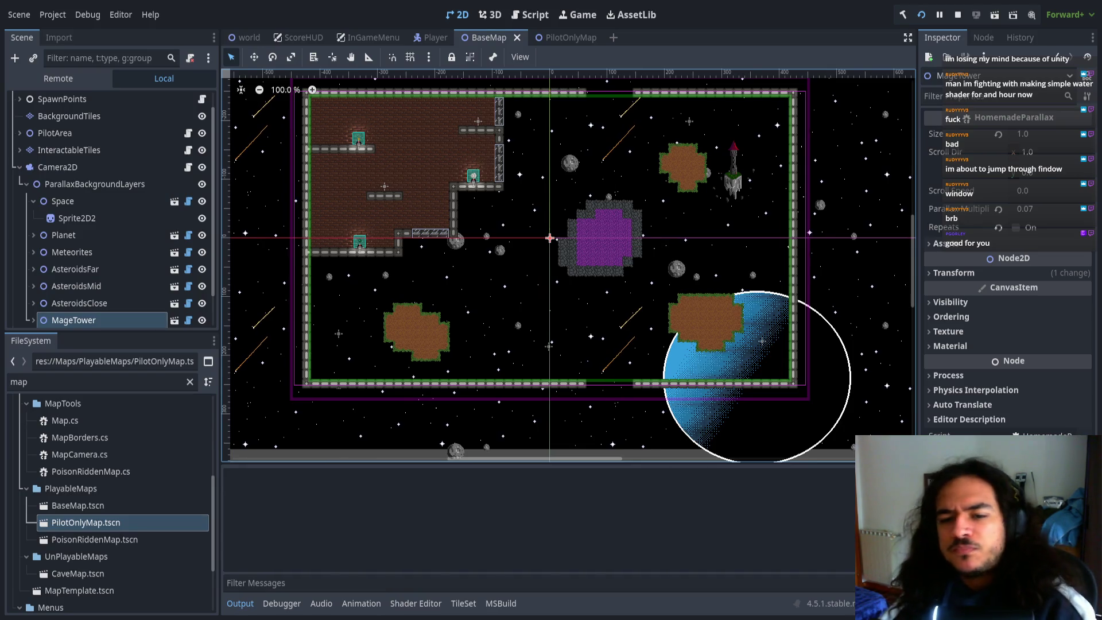
pyautogui.press('Return')
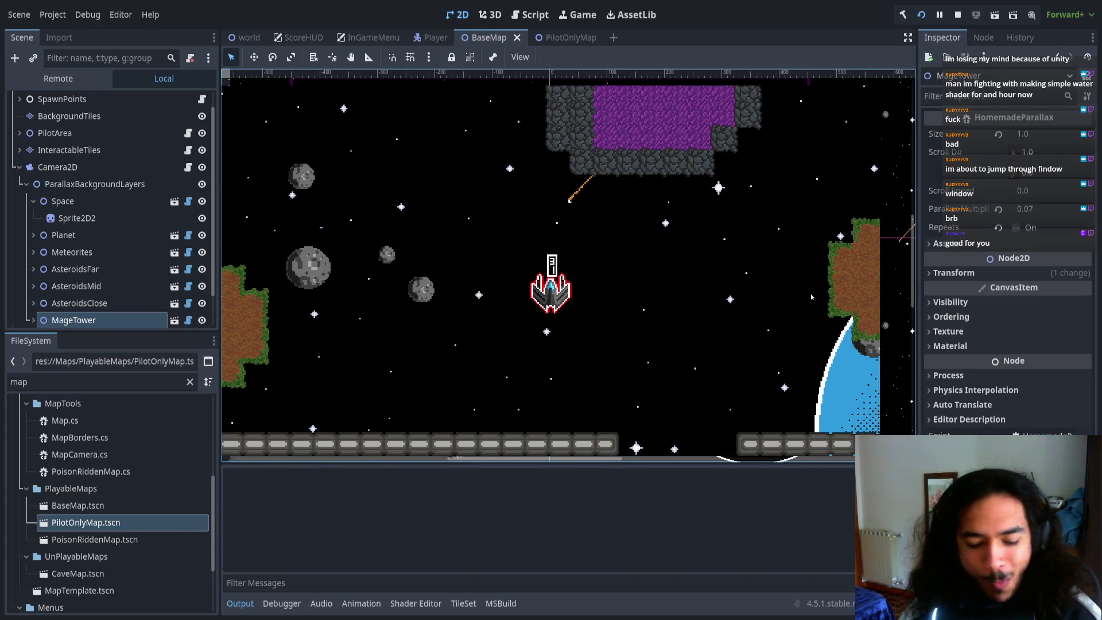
pyautogui.press('F8')
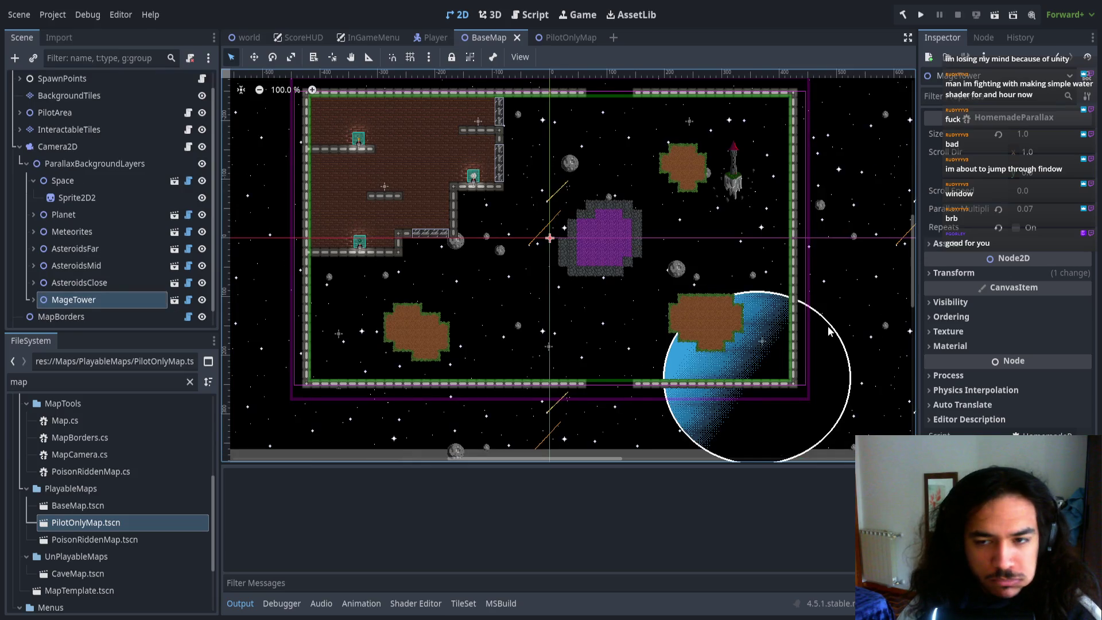
# - Check Planet, then open HomemadeParallax.cs from the MageTower layer's script icon
pyautogui.click(92, 215)
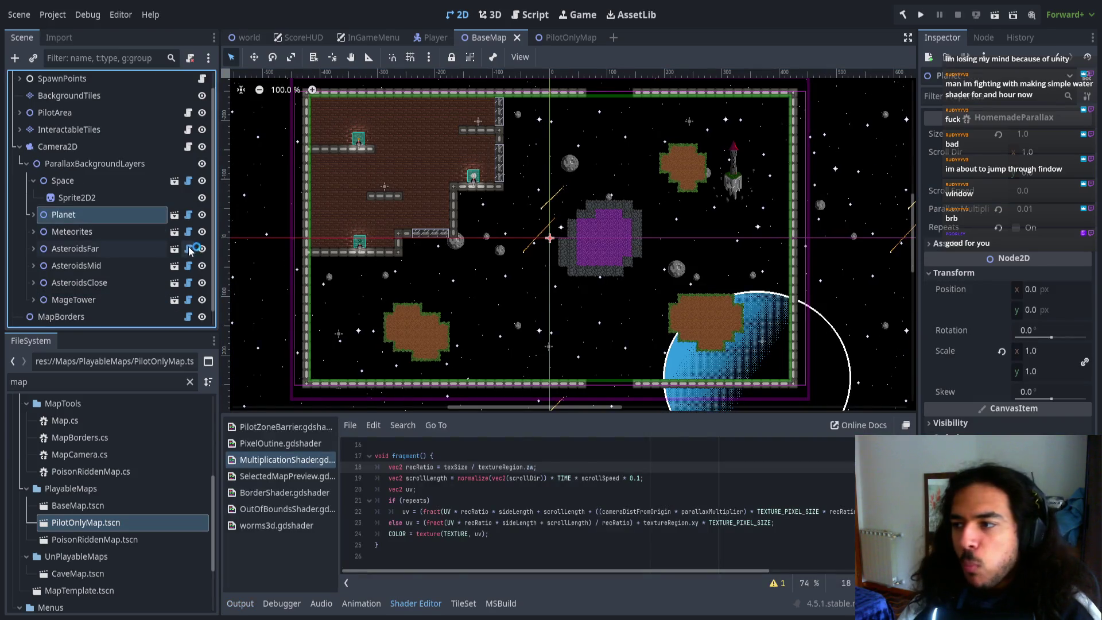
pyautogui.click(112, 300)
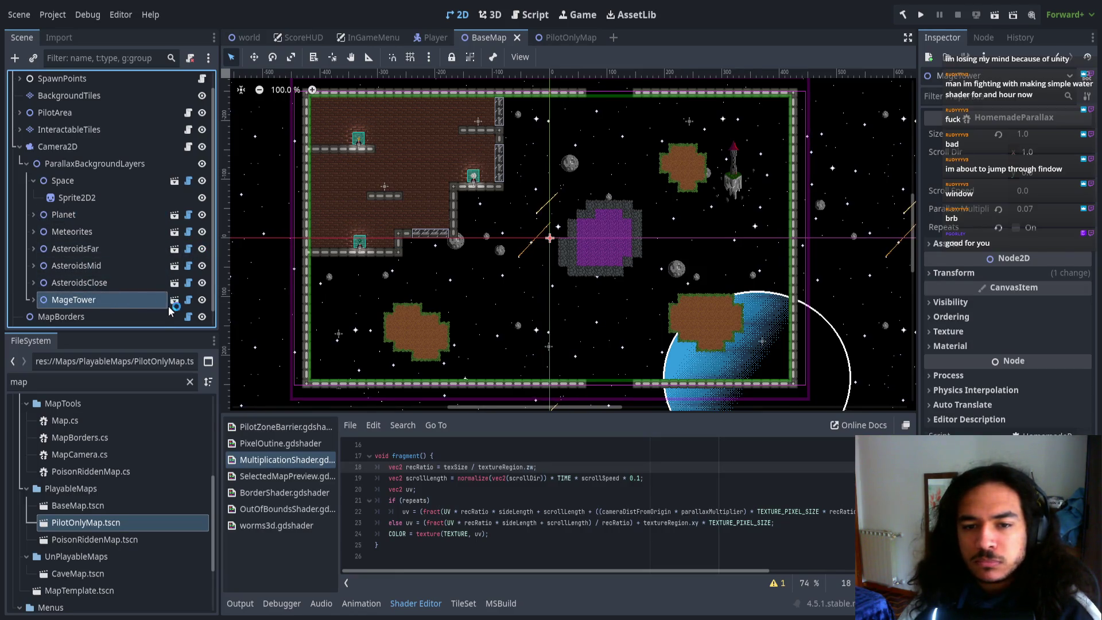
pyautogui.click(187, 300)
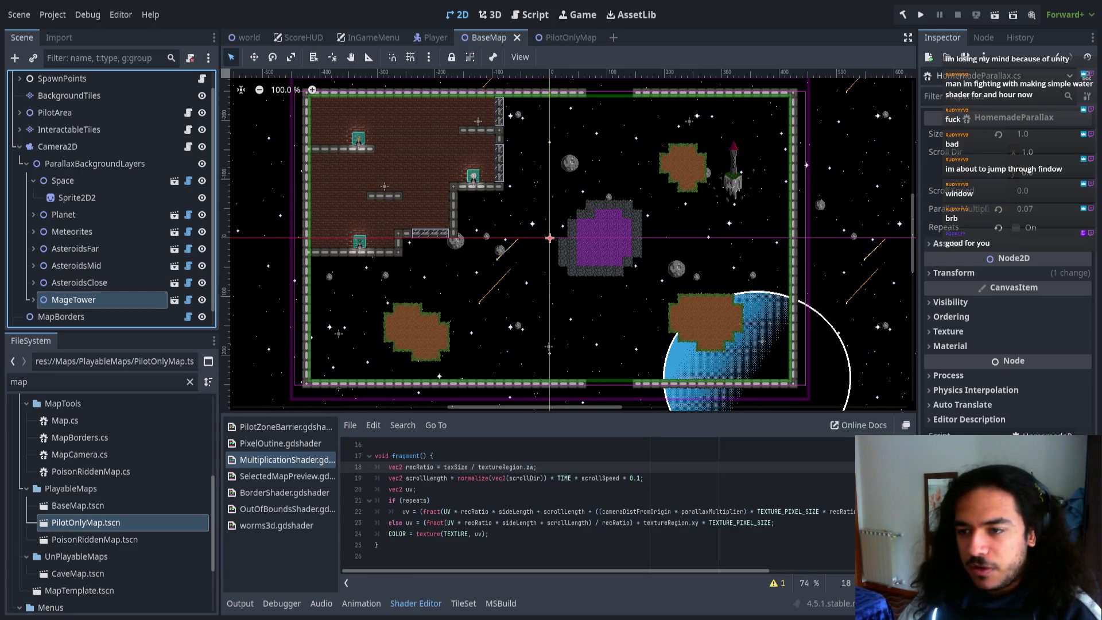
# - Run the game, start a match, fly the ship right and upward, then stop it
pyautogui.click(923, 14)
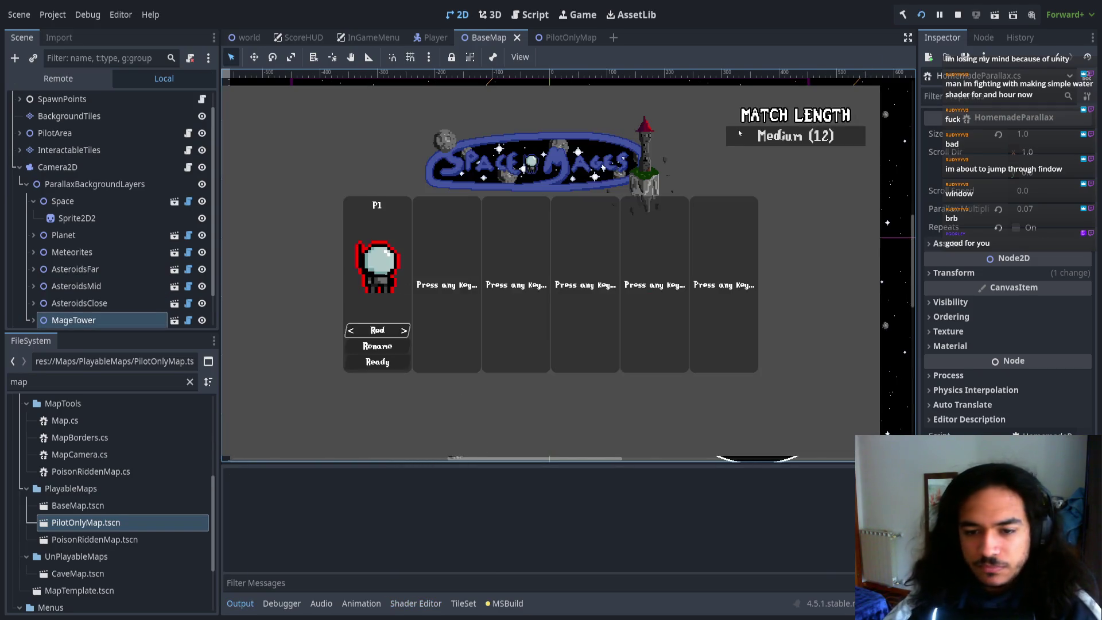
pyautogui.press('Return')
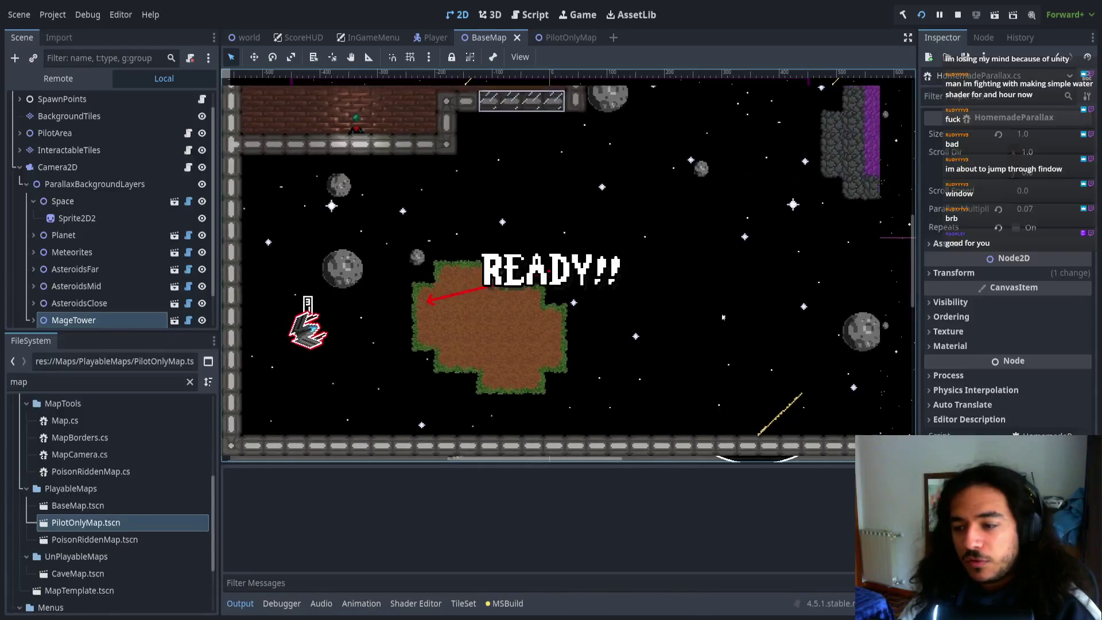
pyautogui.press('d')
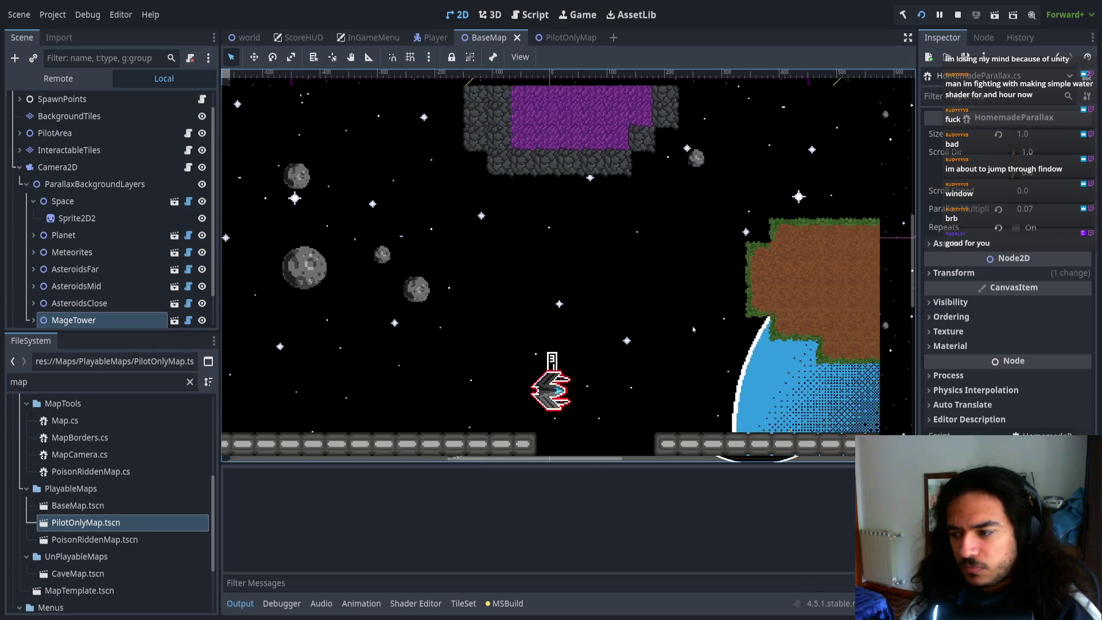
pyautogui.press('w')
pyautogui.press('d')
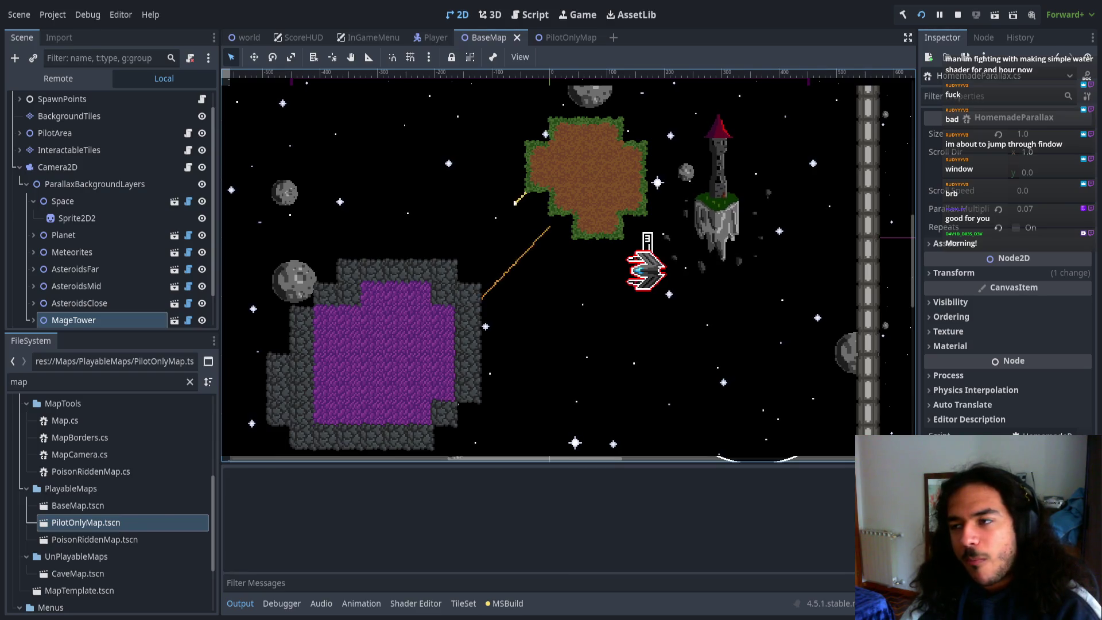
pyautogui.click(963, 15)
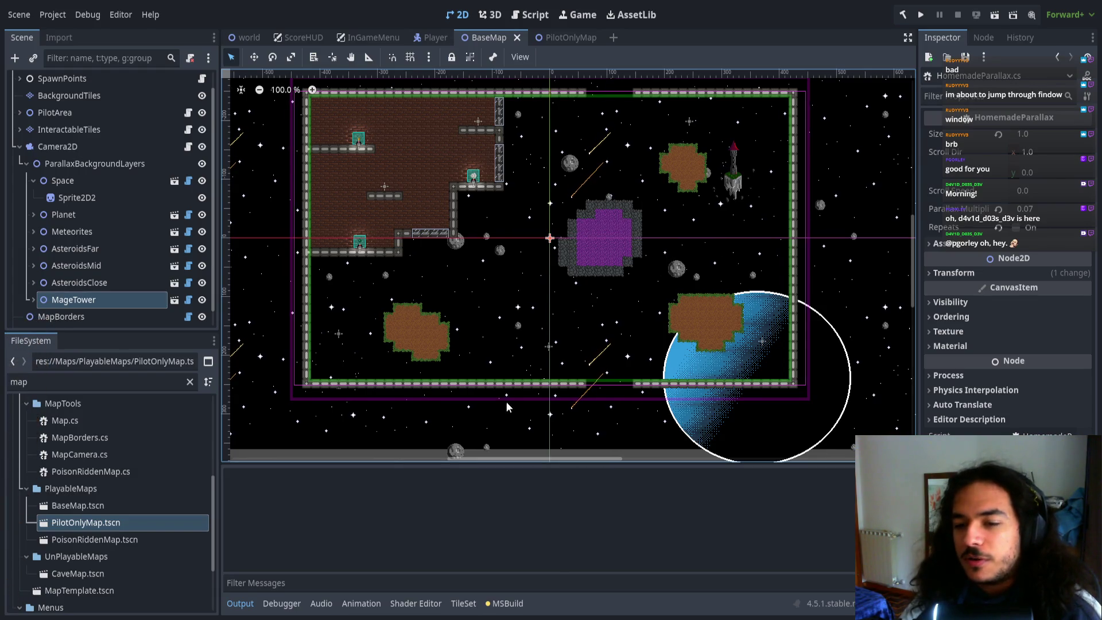
# - Pan the 2D view up and left, then run another test flight and stop it with F8
pyautogui.scroll(3, 459, 322)
pyautogui.hscroll(-2, 427, 279)
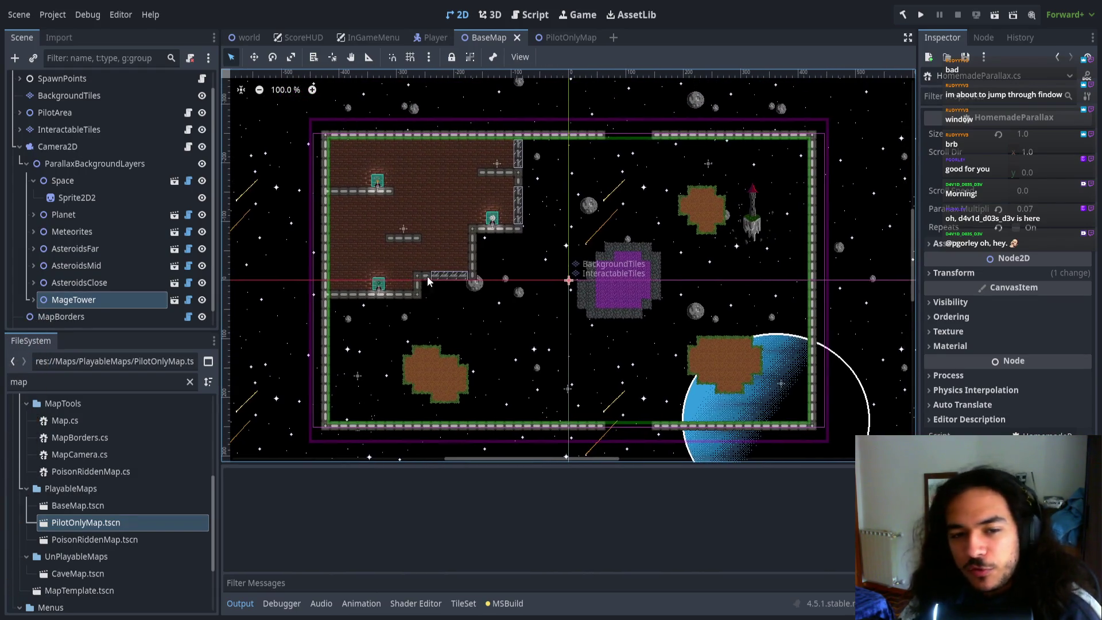
pyautogui.scroll(5, 427, 279)
pyautogui.click(921, 15)
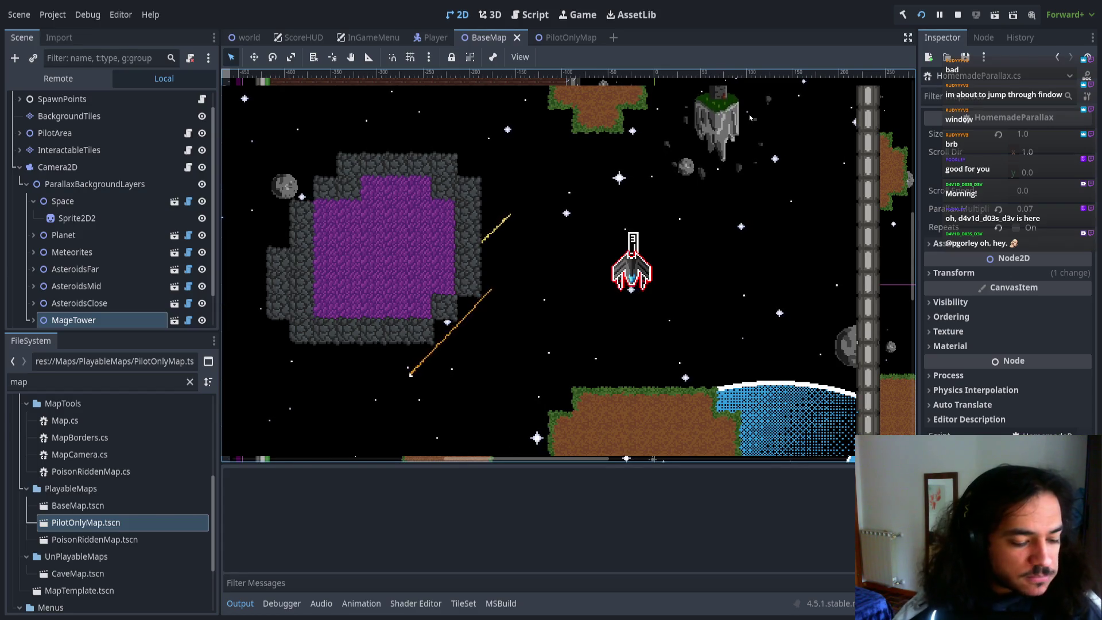
pyautogui.press('F8')
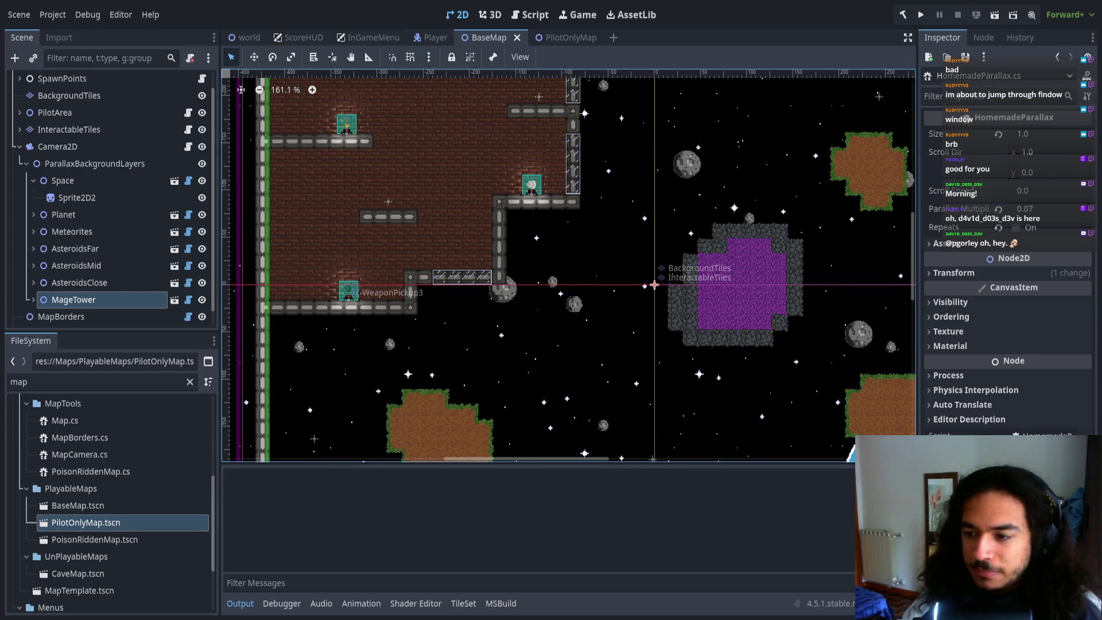
# - In HomemadeParallax.cs, delete the '*0.1f' factor from the Position line on line 110
pyautogui.hotkey('alt', 'Tab')
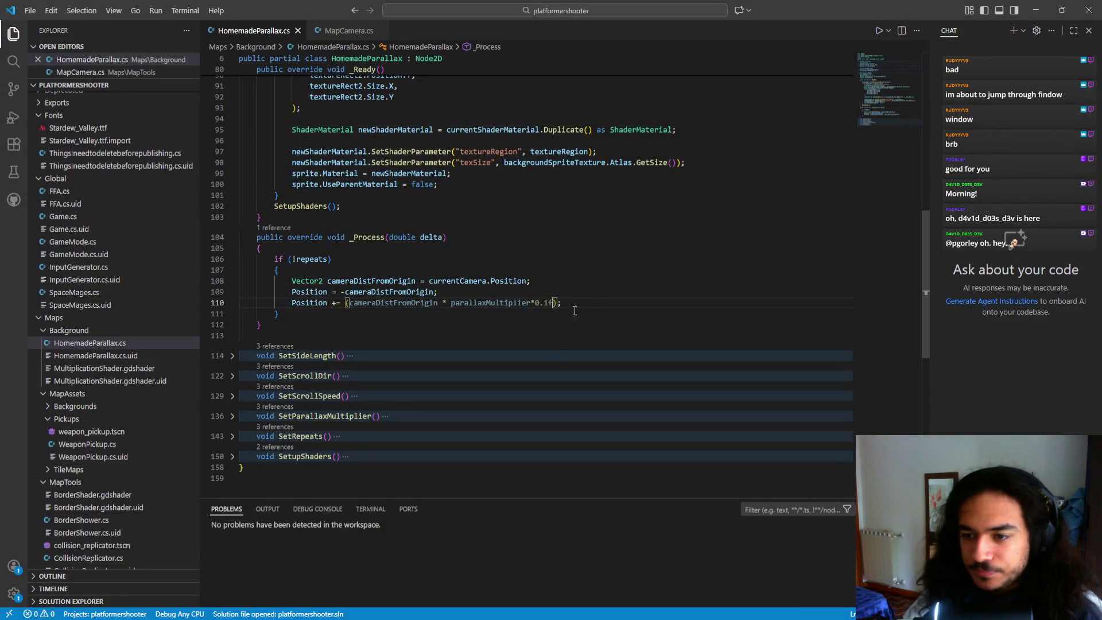
pyautogui.press('BackSpace')
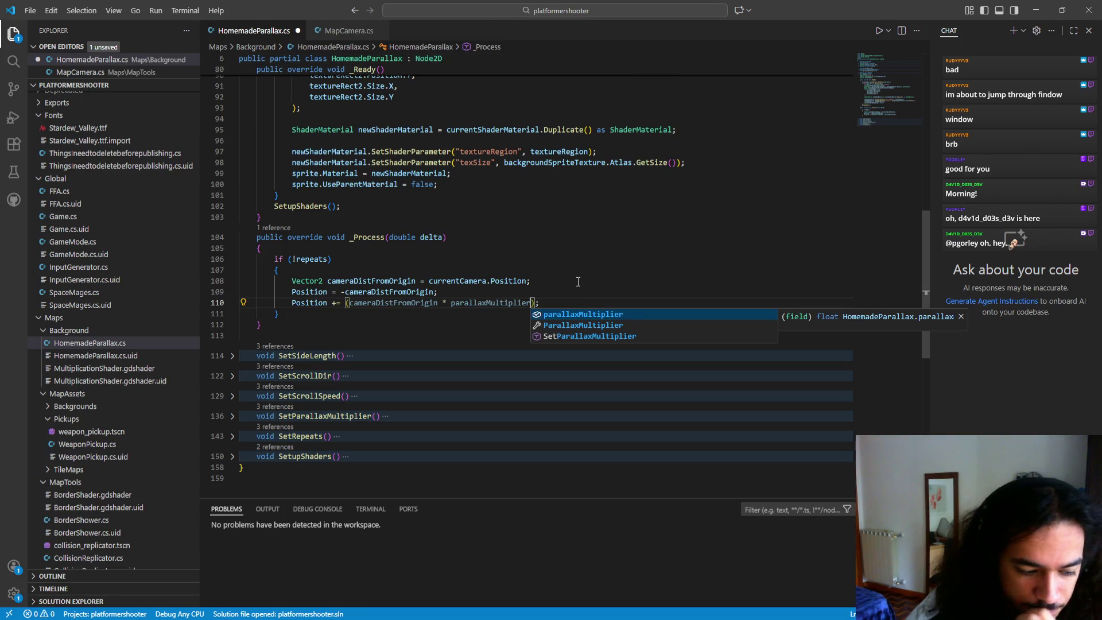
pyautogui.click(538, 289)
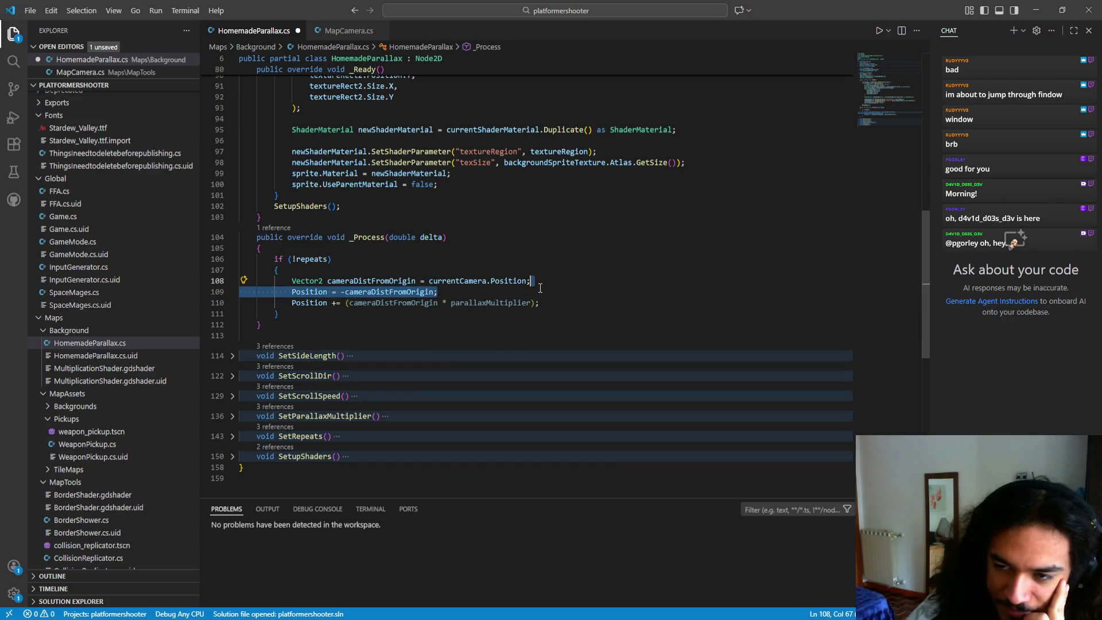
pyautogui.moveTo(546, 299); pyautogui.dragTo(545, 294)
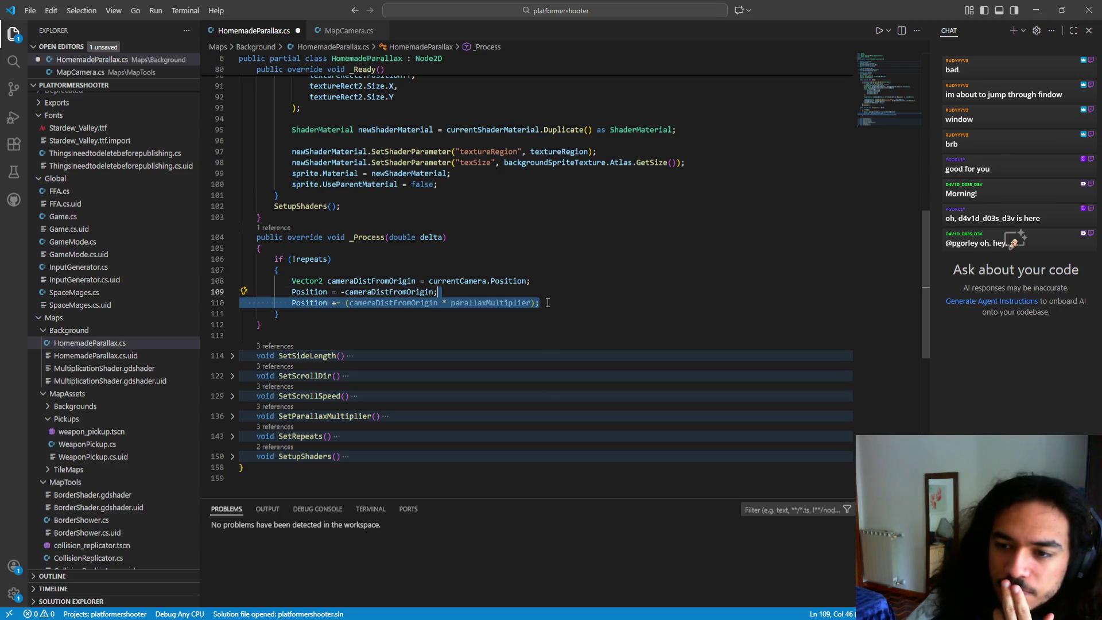
pyautogui.click(449, 293)
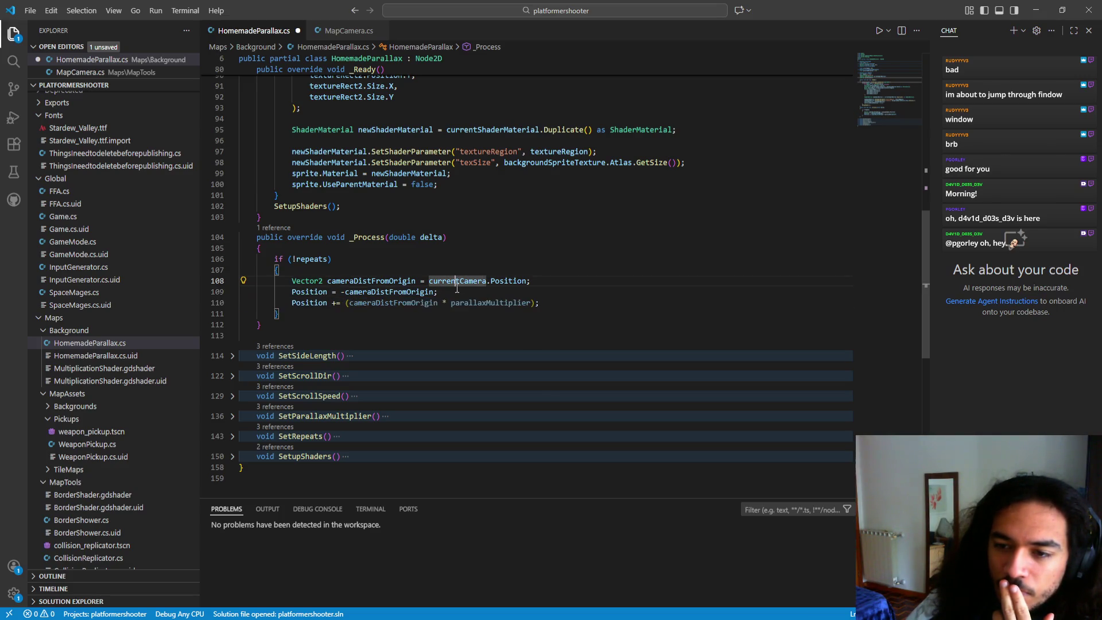
pyautogui.moveTo(449, 293); pyautogui.dragTo(340, 293)
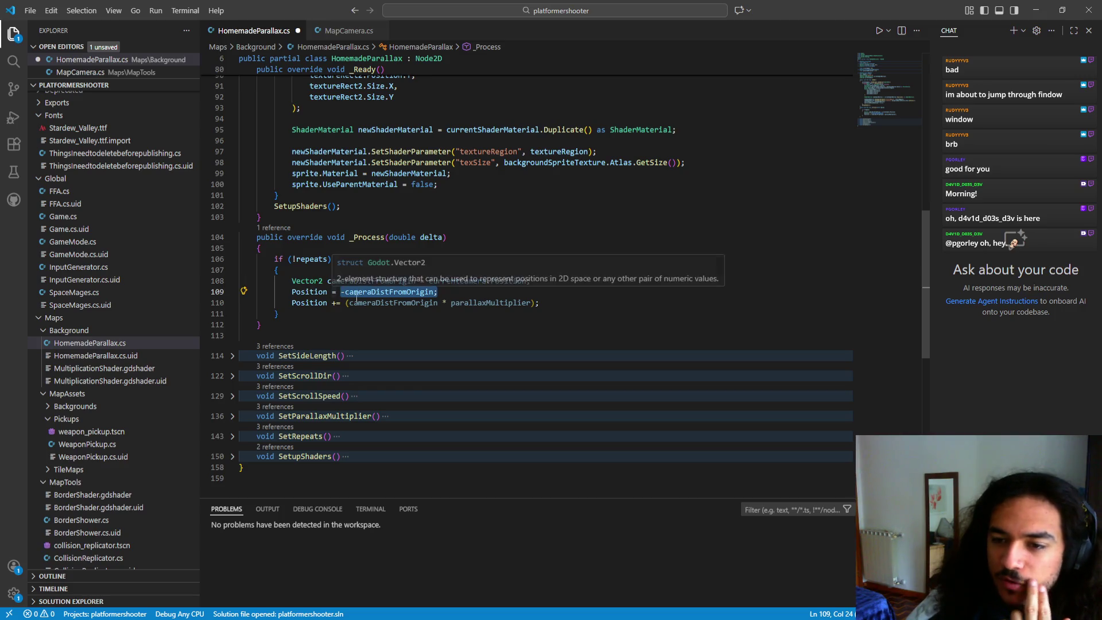
pyautogui.press('Down')
pyautogui.press('Down')
pyautogui.press('Down')
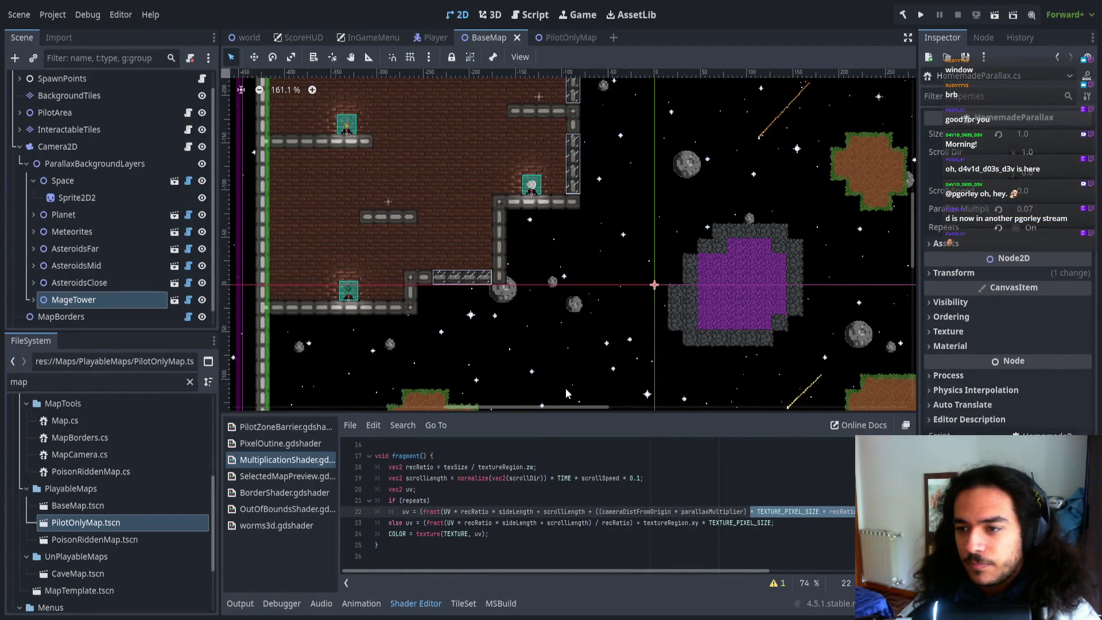
pyautogui.scroll(-7, 503, 312)
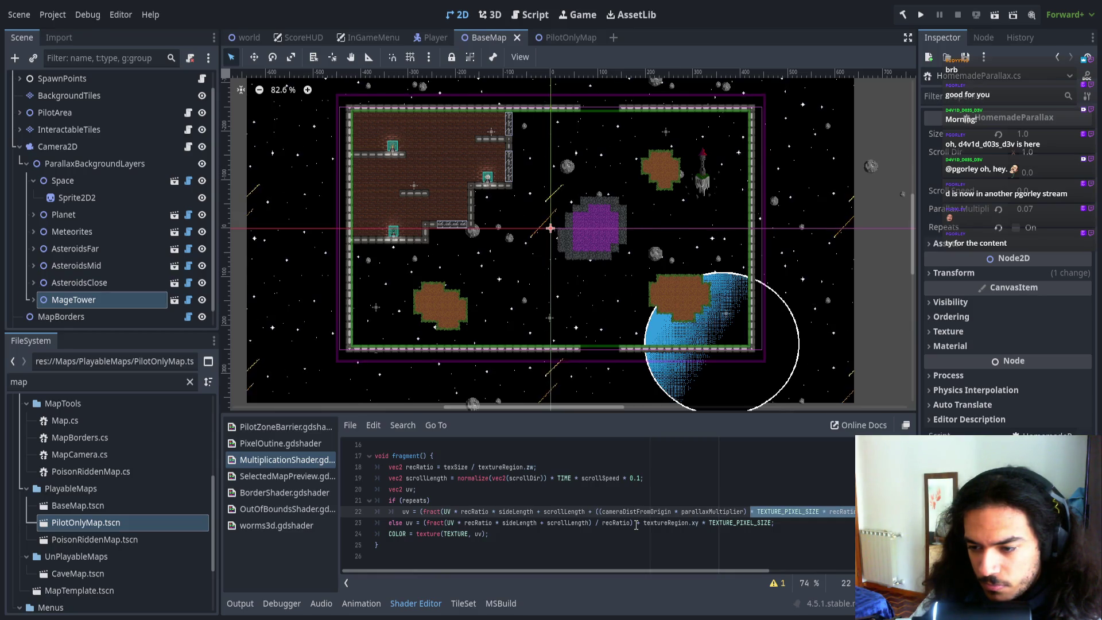
# - Highlight (cameraDistFromOrigin * parallaxMultiplier) on shader line 22, then switch windows toward OBS
pyautogui.moveTo(597, 511); pyautogui.dragTo(746, 512)
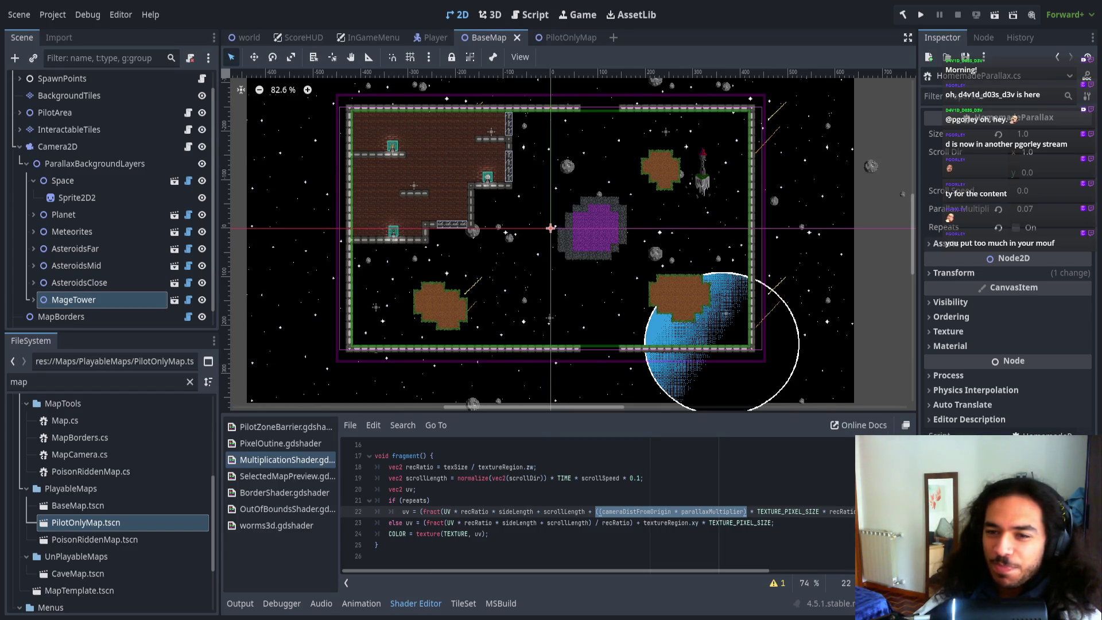
pyautogui.hotkey('alt', 'Tab')
pyautogui.hotkey('alt', 'Tab')
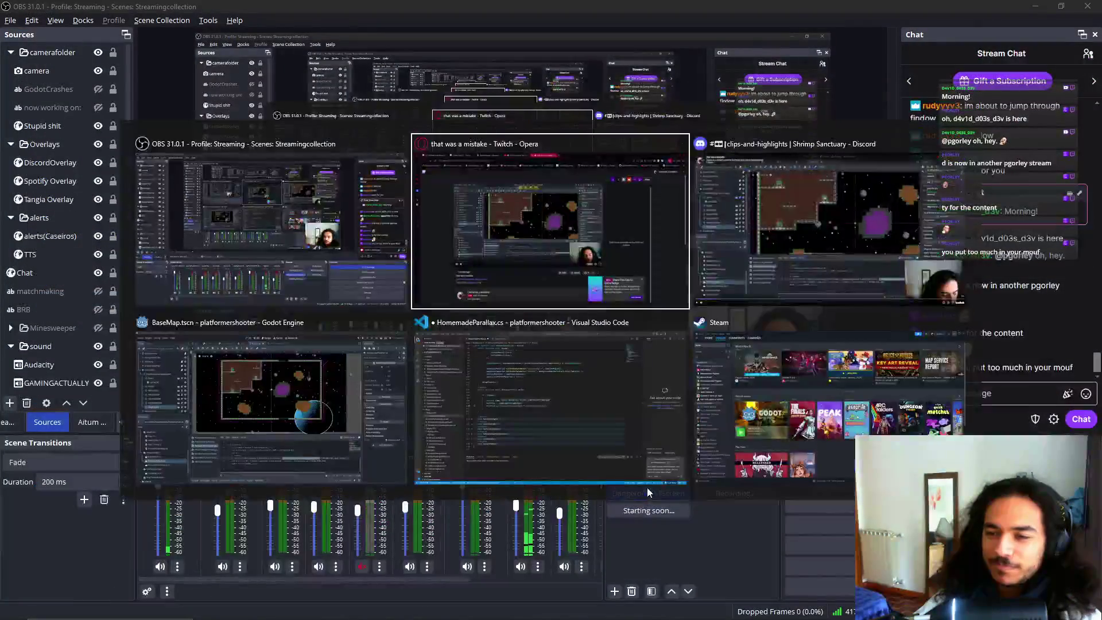
# - Bring up the Twitch clip 'that was a mistake' in Opera, pause and replay it, then return to OBS
pyautogui.click(818, 258)
pyautogui.hotkey('alt', 'Tab')
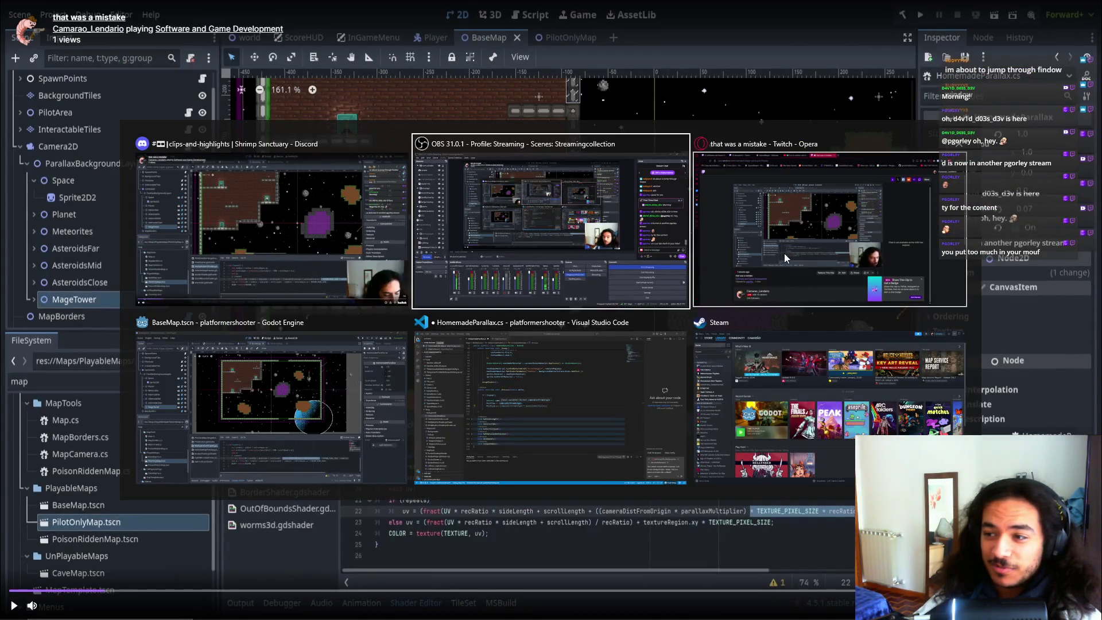
pyautogui.click(785, 253)
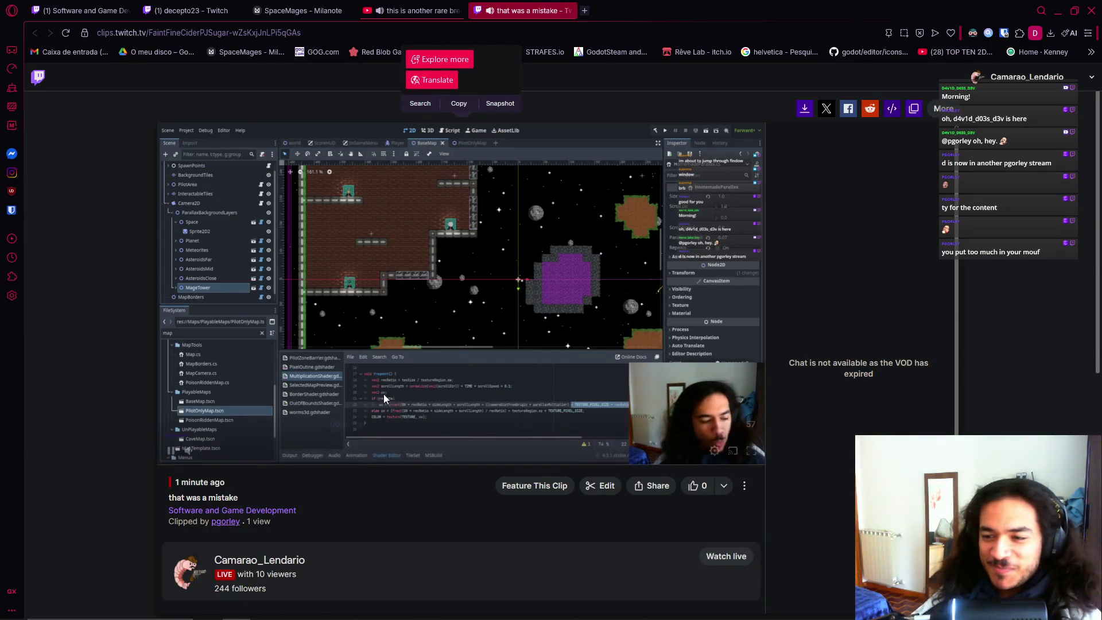
pyautogui.click(171, 450)
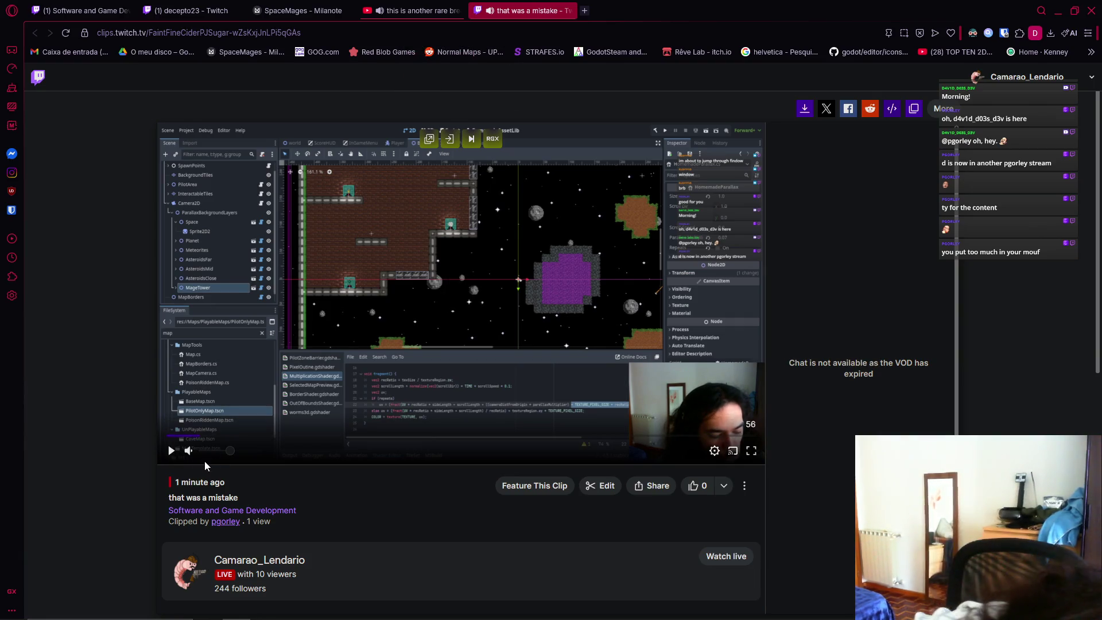
pyautogui.click(173, 456)
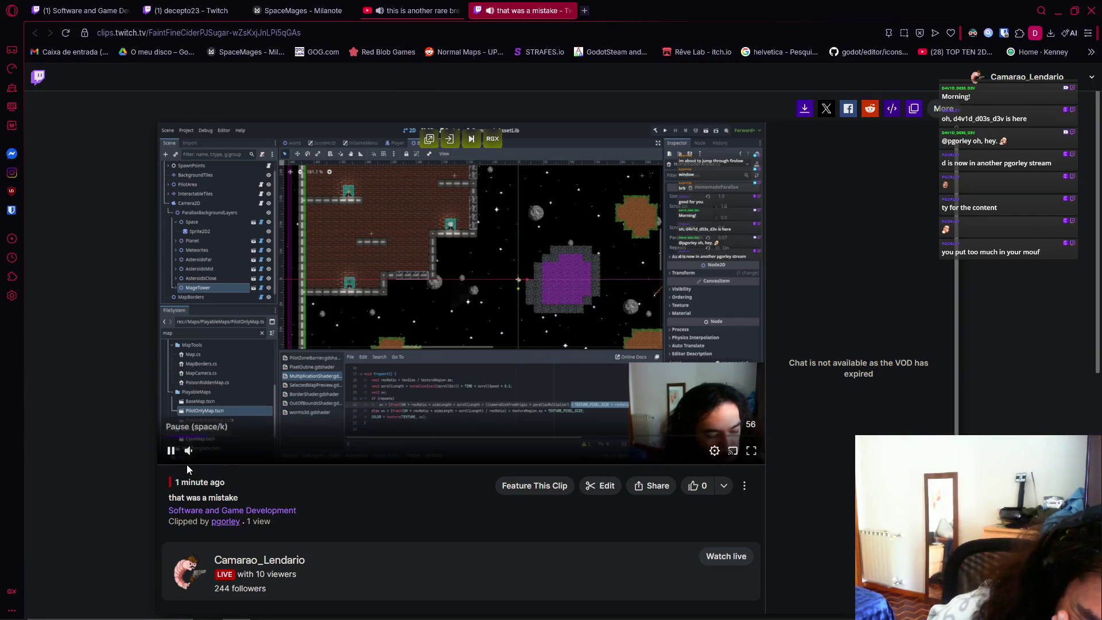
pyautogui.moveTo(178, 431); pyautogui.dragTo(245, 473)
pyautogui.click(180, 434)
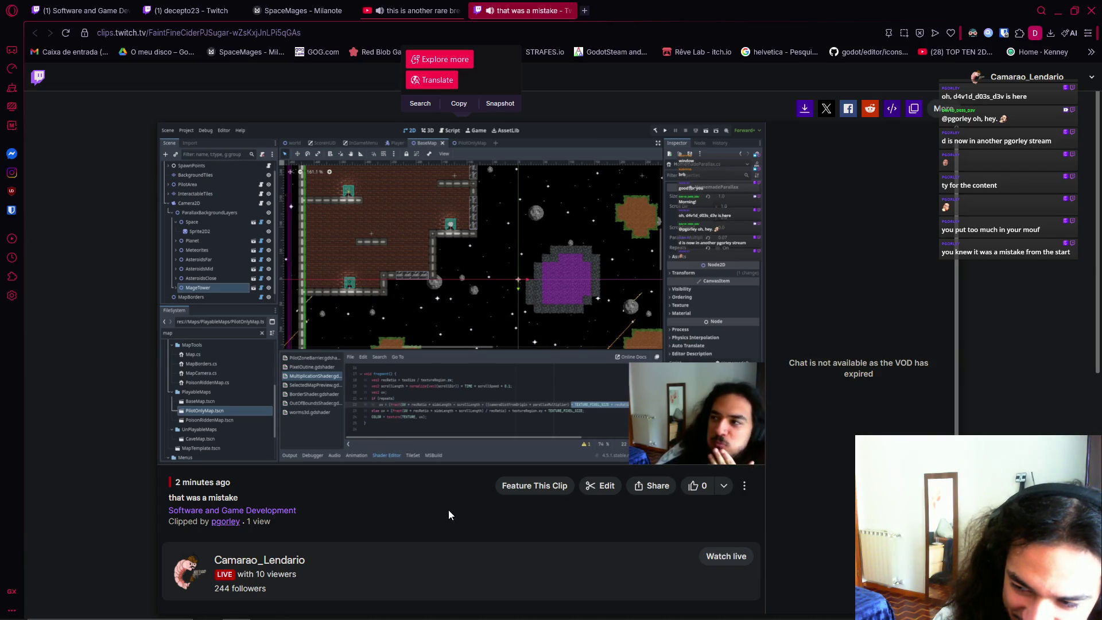
pyautogui.moveTo(345, 455)
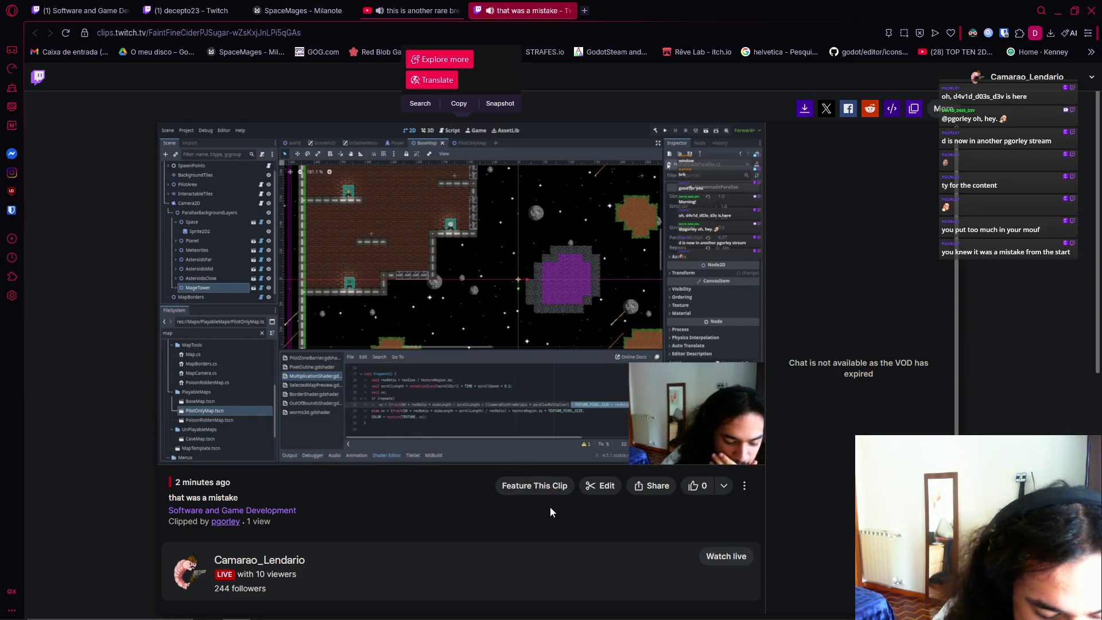
pyautogui.hotkey('alt', 'Tab')
pyautogui.hotkey('alt', 'Tab')
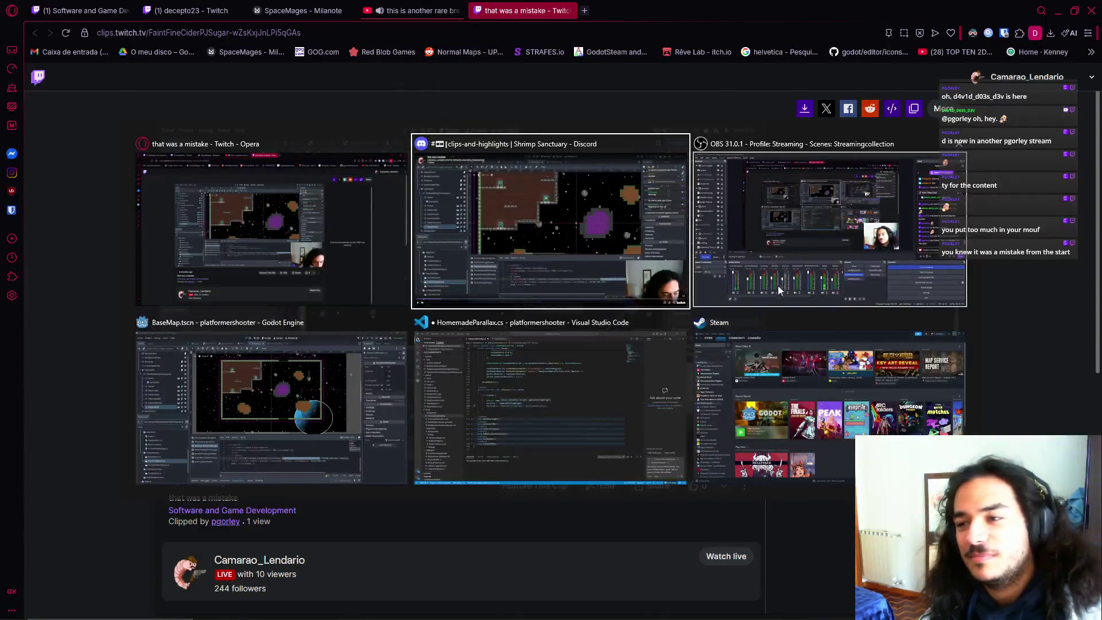
# - Dismiss the live-channel popup in Opera and pause the clip
pyautogui.hotkey('alt', 'Tab')
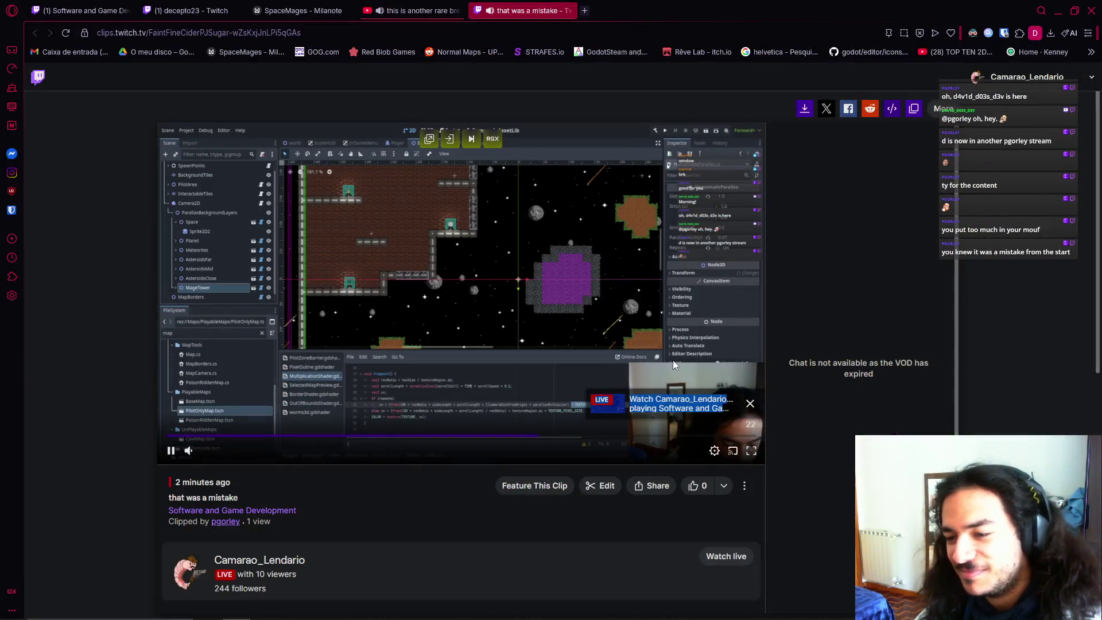
pyautogui.click(751, 404)
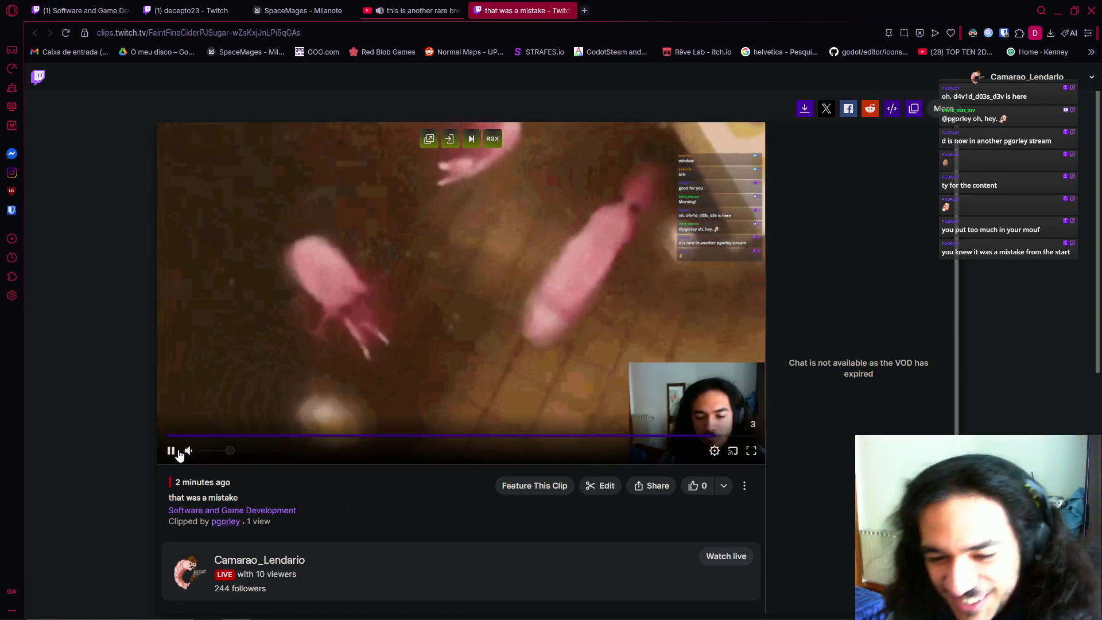
pyautogui.click(171, 451)
# - Switch the OBS stream to the Main scene, then build and run the game
pyautogui.hotkey('alt', 'Tab')
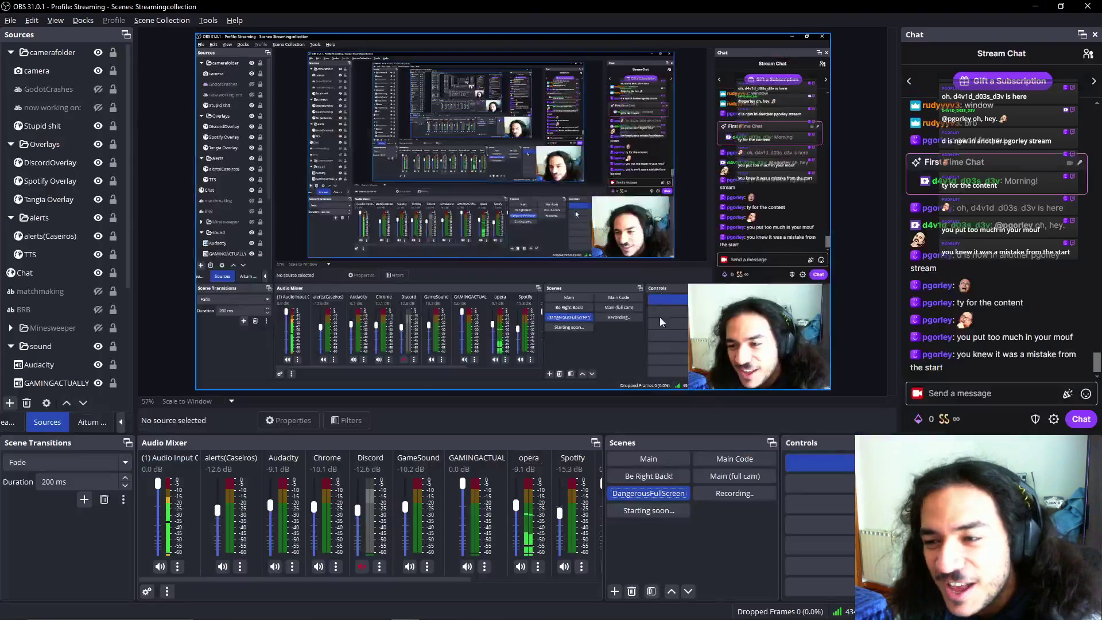
pyautogui.click(648, 459)
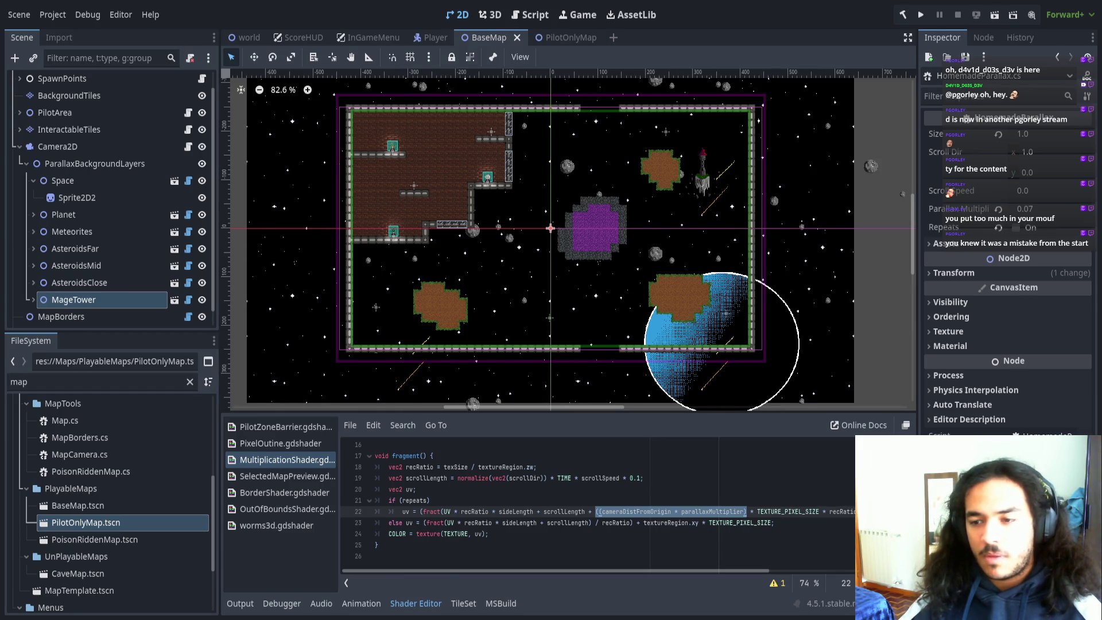
pyautogui.click(921, 16)
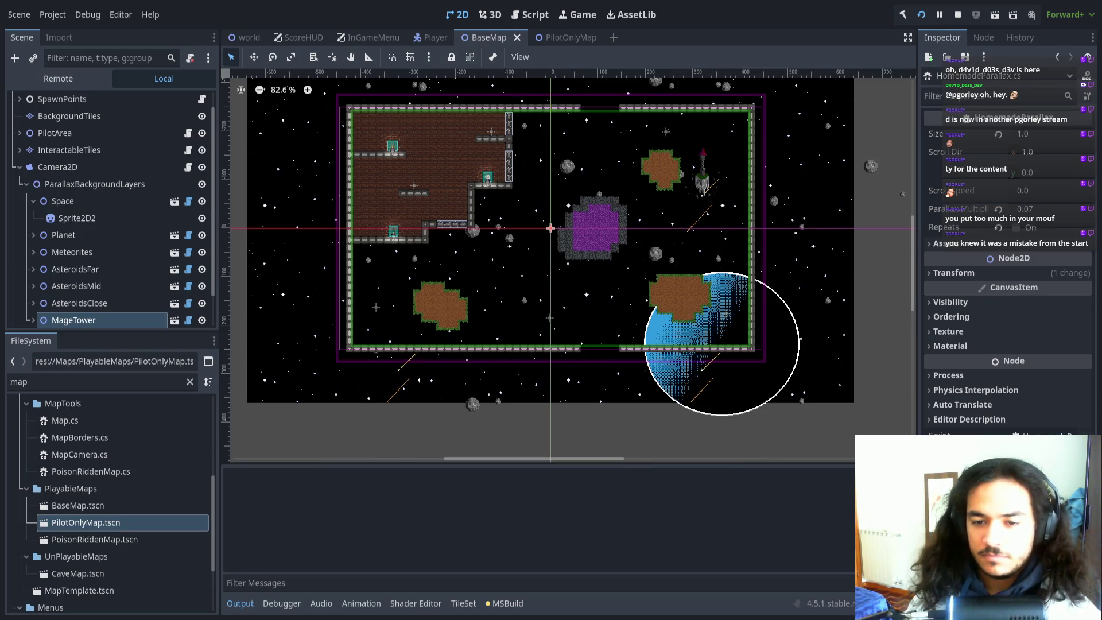
pyautogui.press('Return')
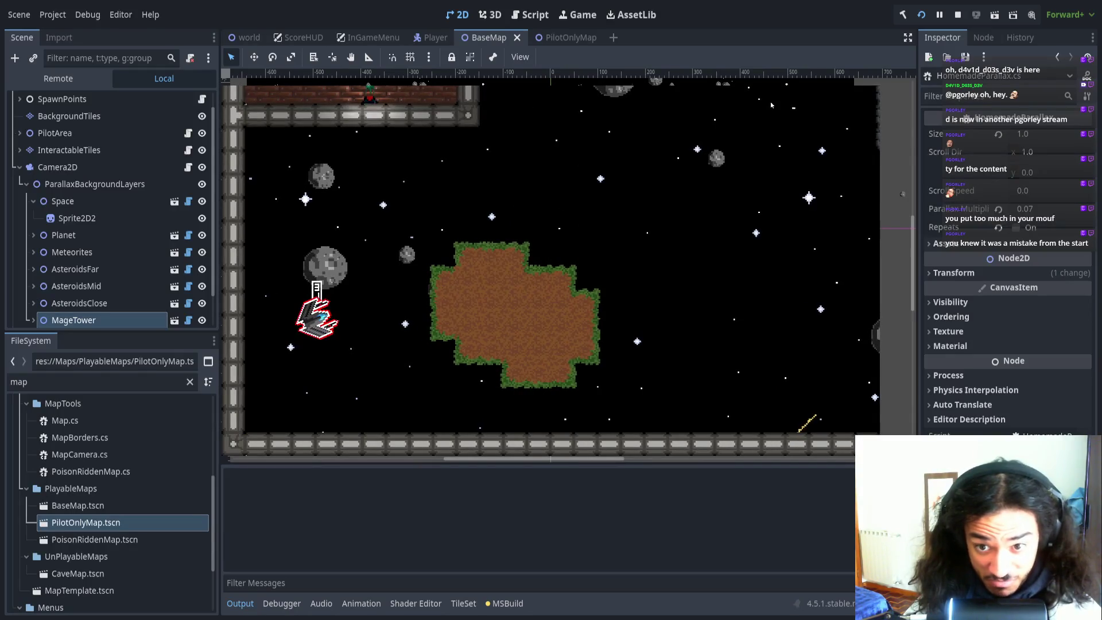
pyautogui.press('w')
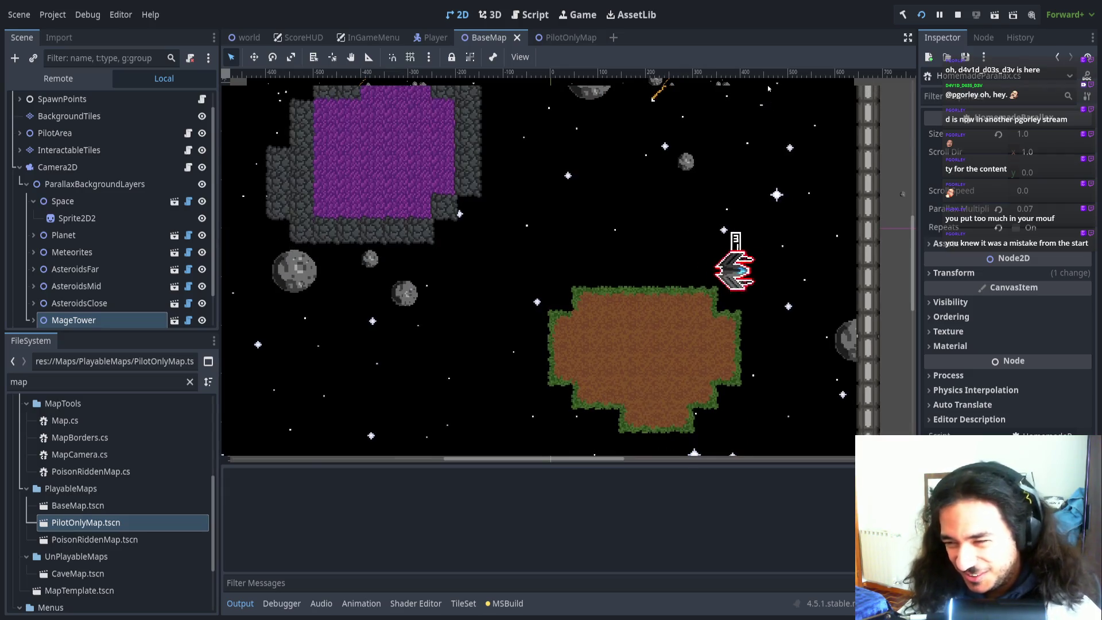
pyautogui.click(958, 14)
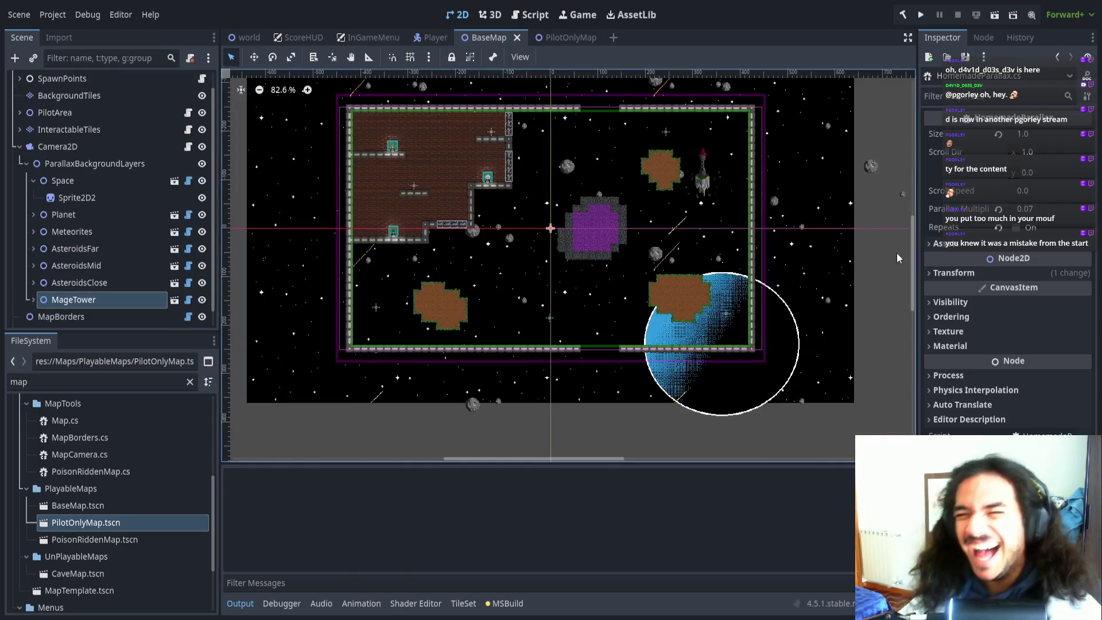
pyautogui.click(919, 16)
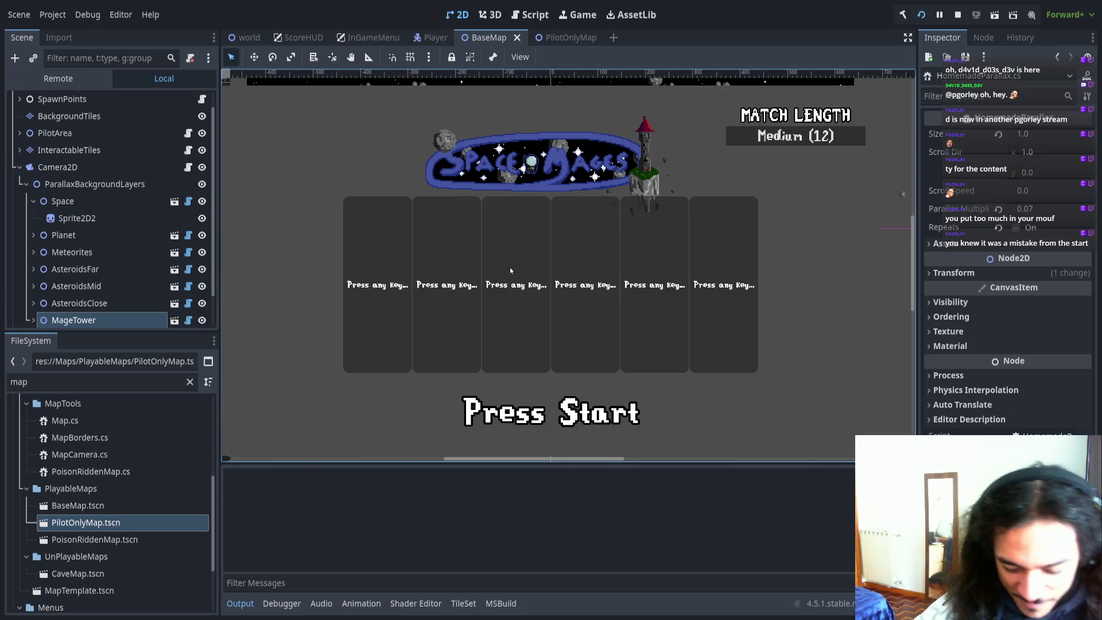
pyautogui.press('space')
pyautogui.press('Return')
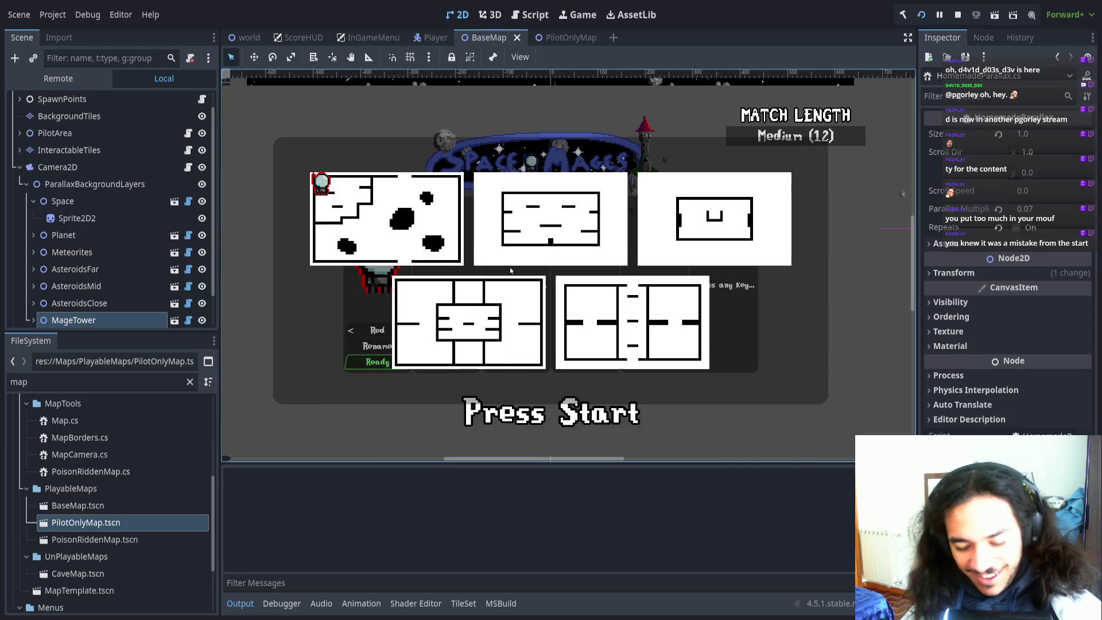
pyautogui.press('Return')
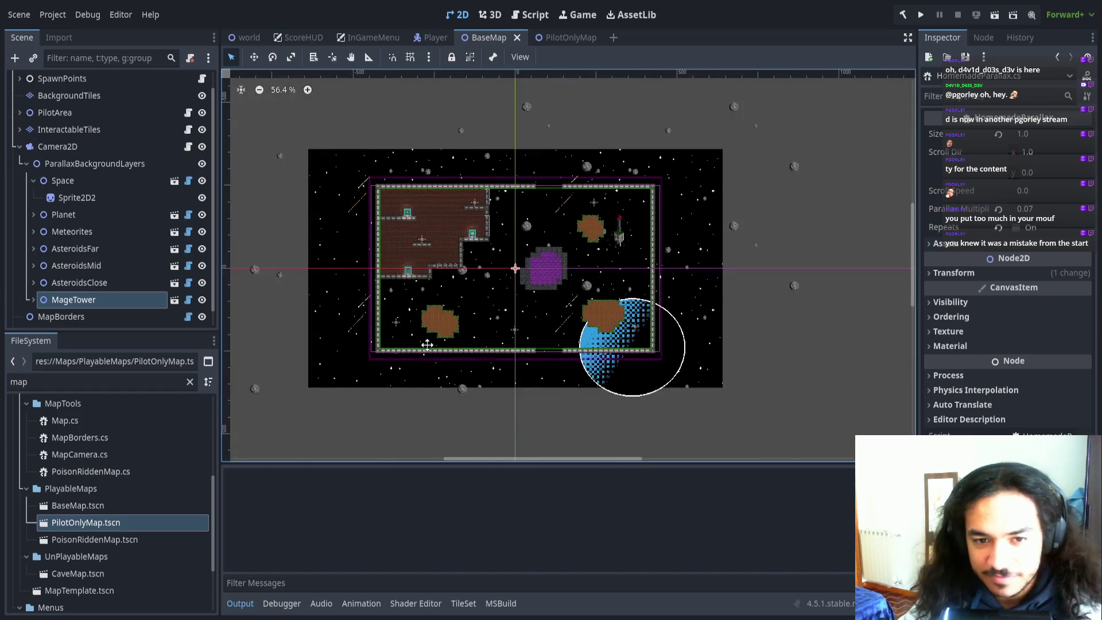
pyautogui.click(57, 146)
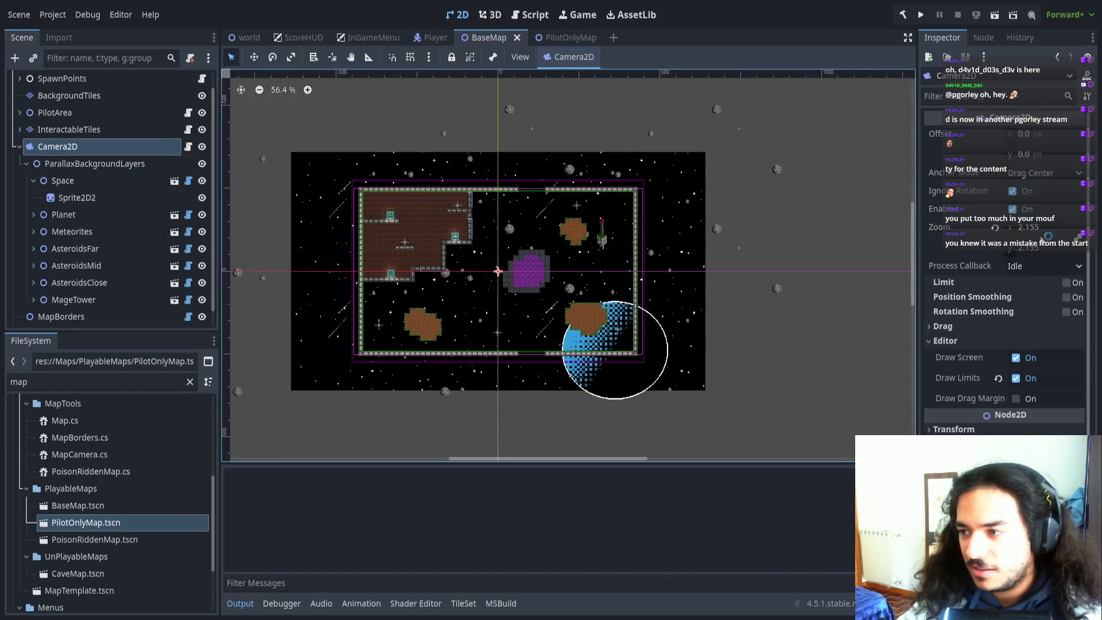
# - Inspect Sprite2D2 and the Space layer's parallax values, then open its HomemadeParallax script
pyautogui.click(743, 362)
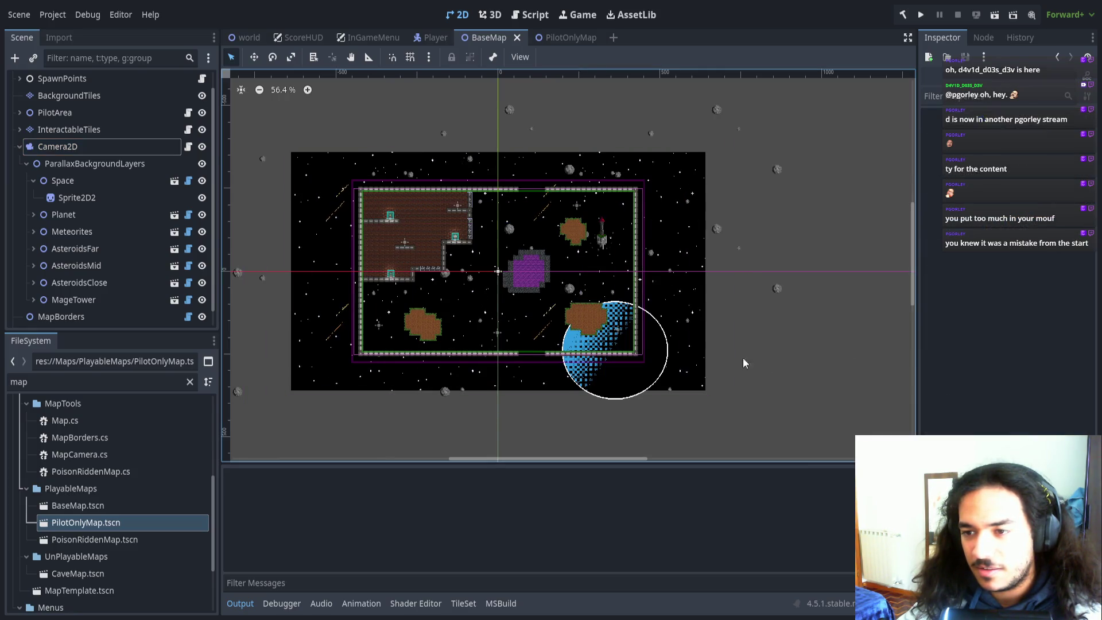
pyautogui.scroll(4, 574, 295)
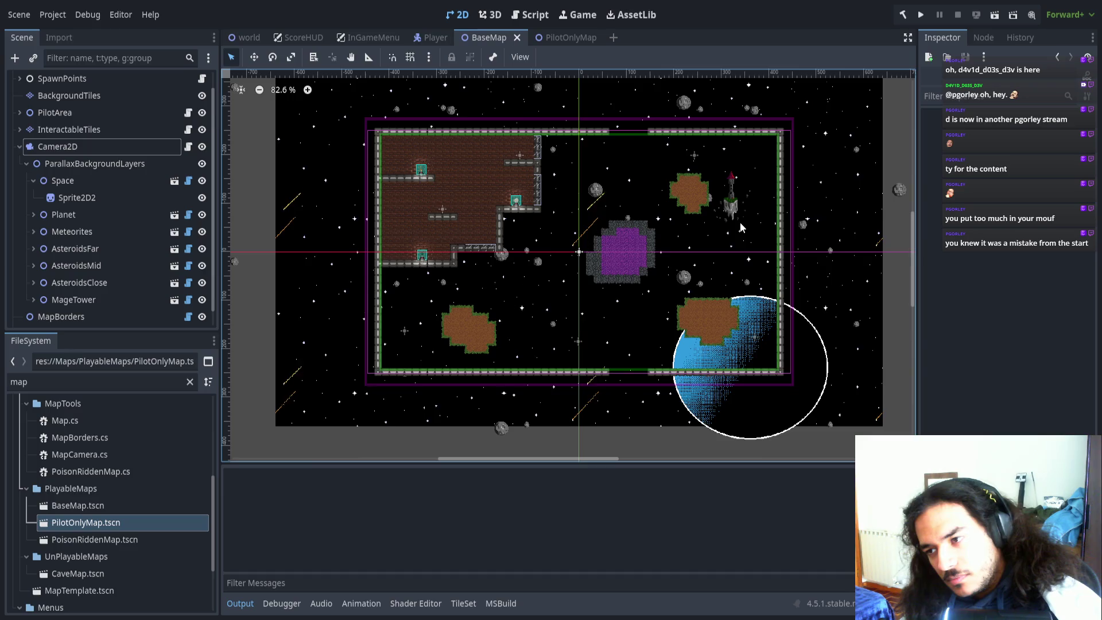
pyautogui.click(739, 222)
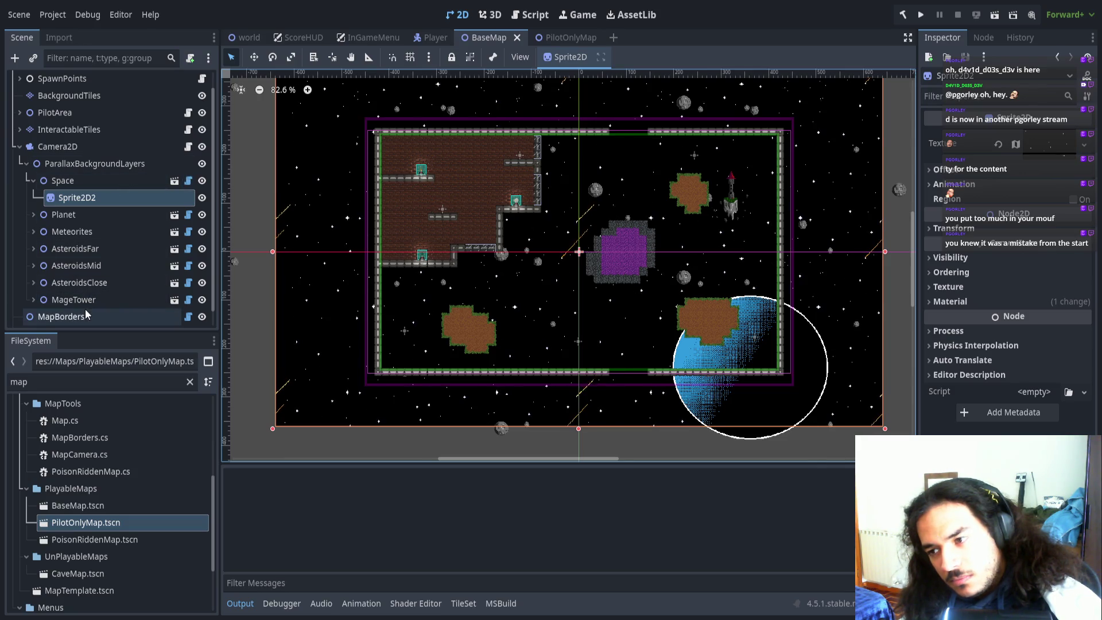
pyautogui.click(151, 185)
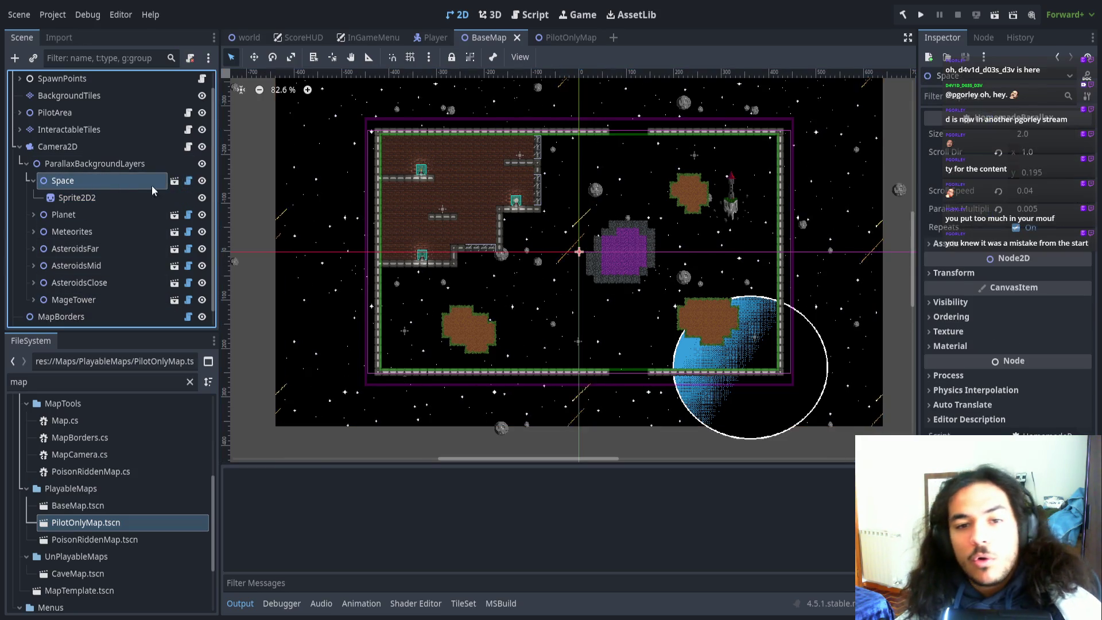
pyautogui.click(188, 181)
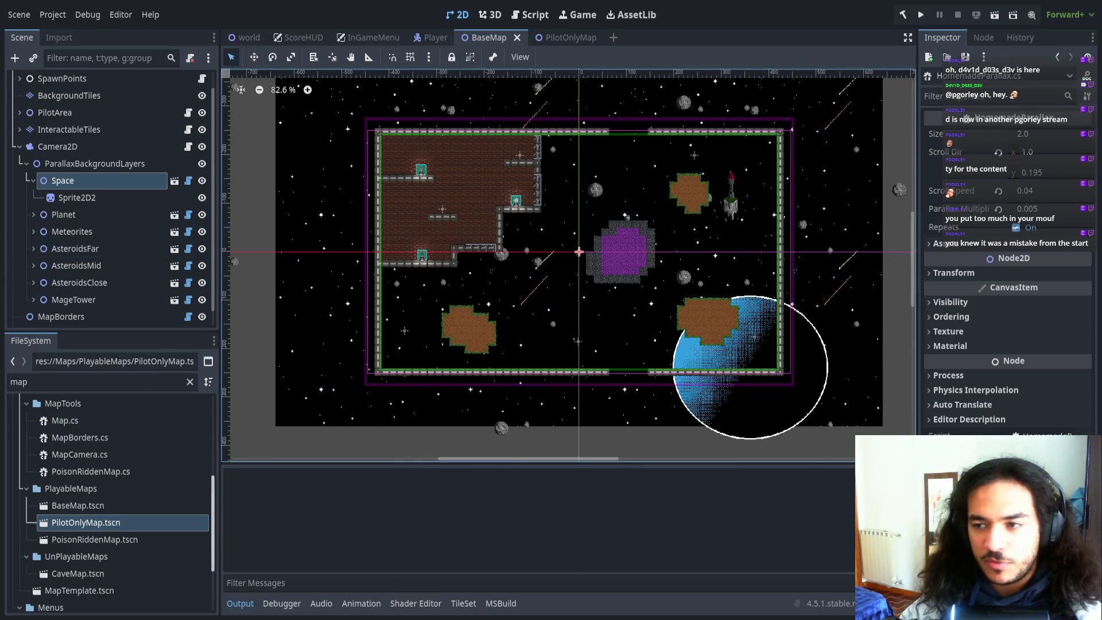
pyautogui.hotkey('alt', 'Tab')
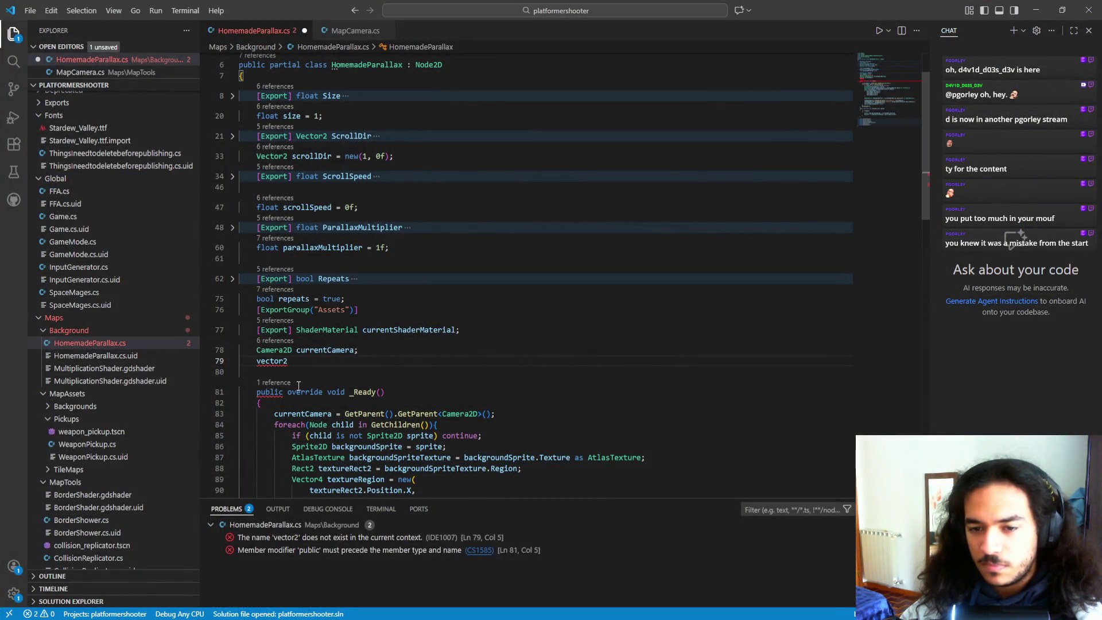
# - Remove the 'Vector2 originalPos;' field declaration from HomemadeParallax.cs
pyautogui.write(' ori')
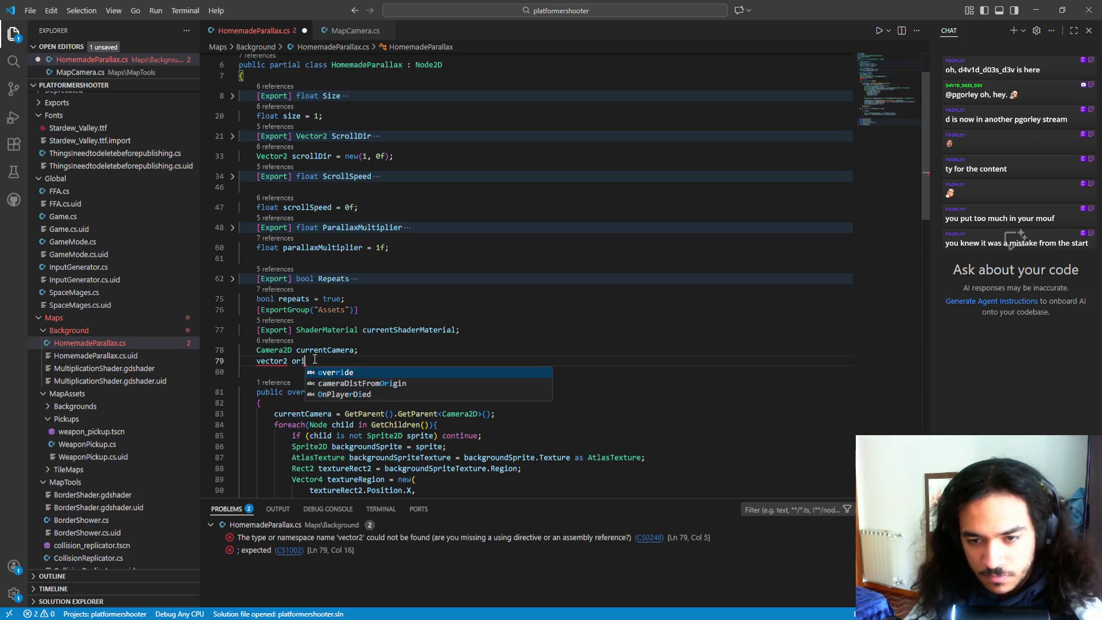
pyautogui.write('ginalPos;')
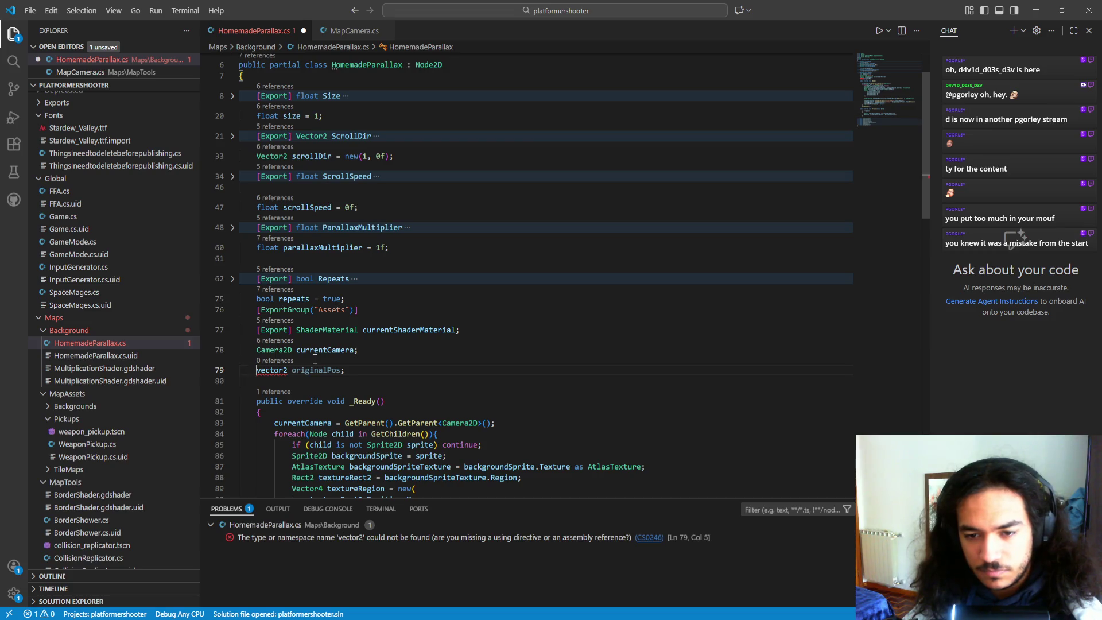
pyautogui.press('Delete')
pyautogui.write('V')
pyautogui.click(339, 369)
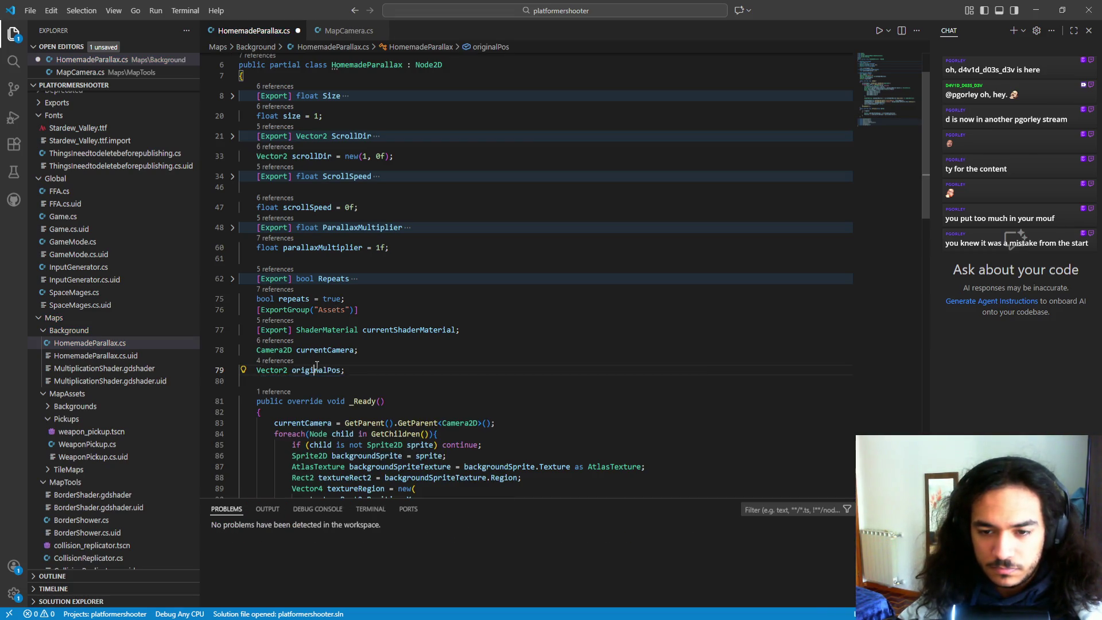
pyautogui.scroll(-6, 319, 252)
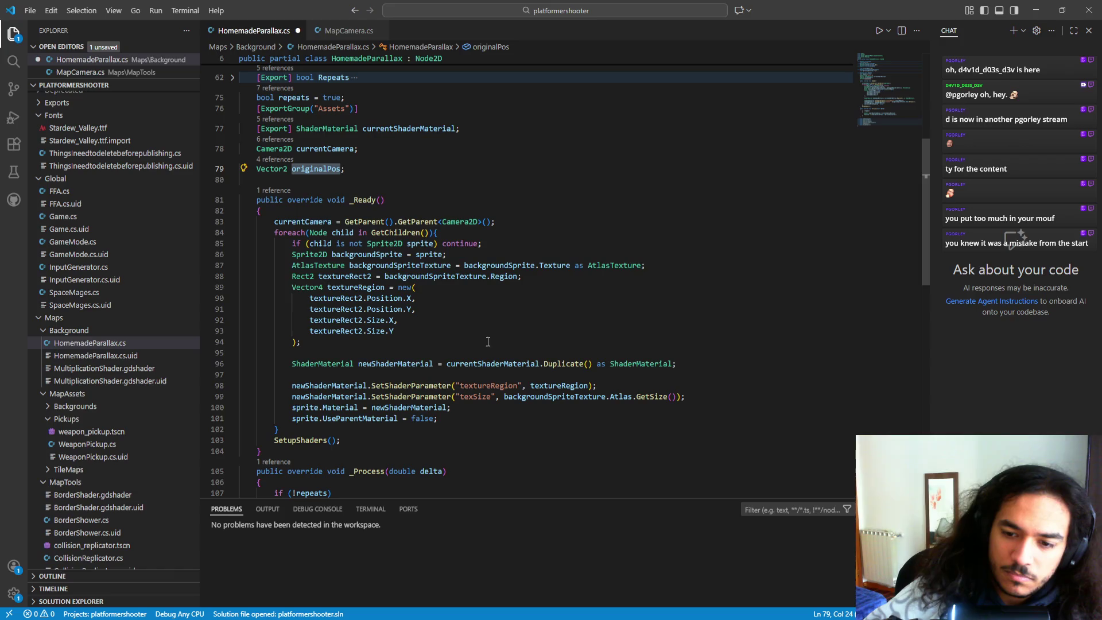
pyautogui.scroll(-5, 499, 258)
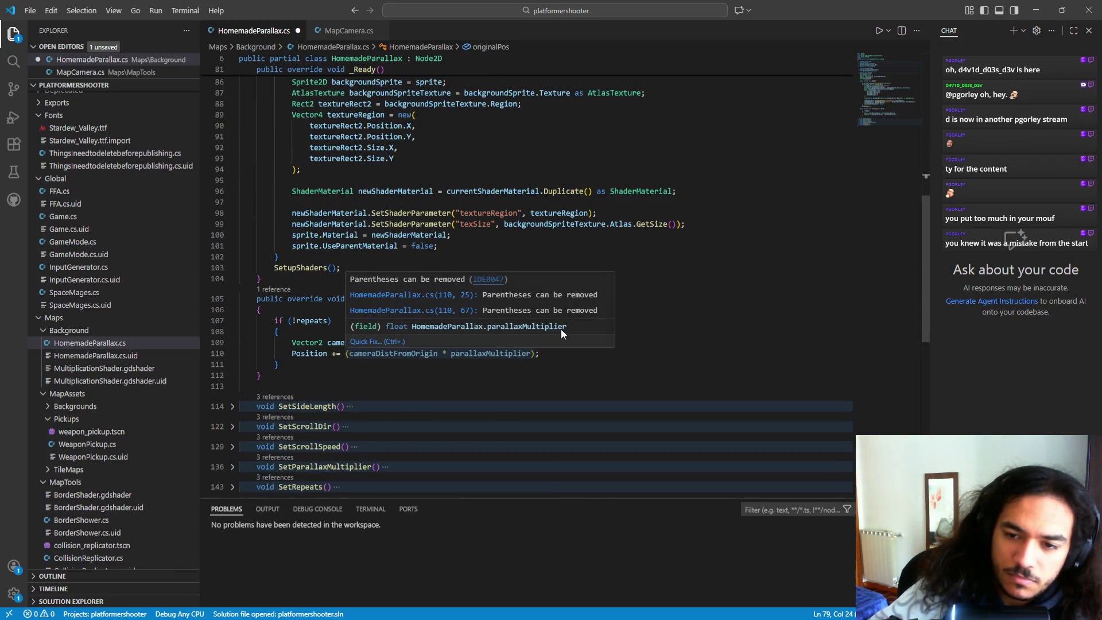
pyautogui.scroll(8, 561, 329)
pyautogui.moveTo(348, 255); pyautogui.dragTo(359, 235)
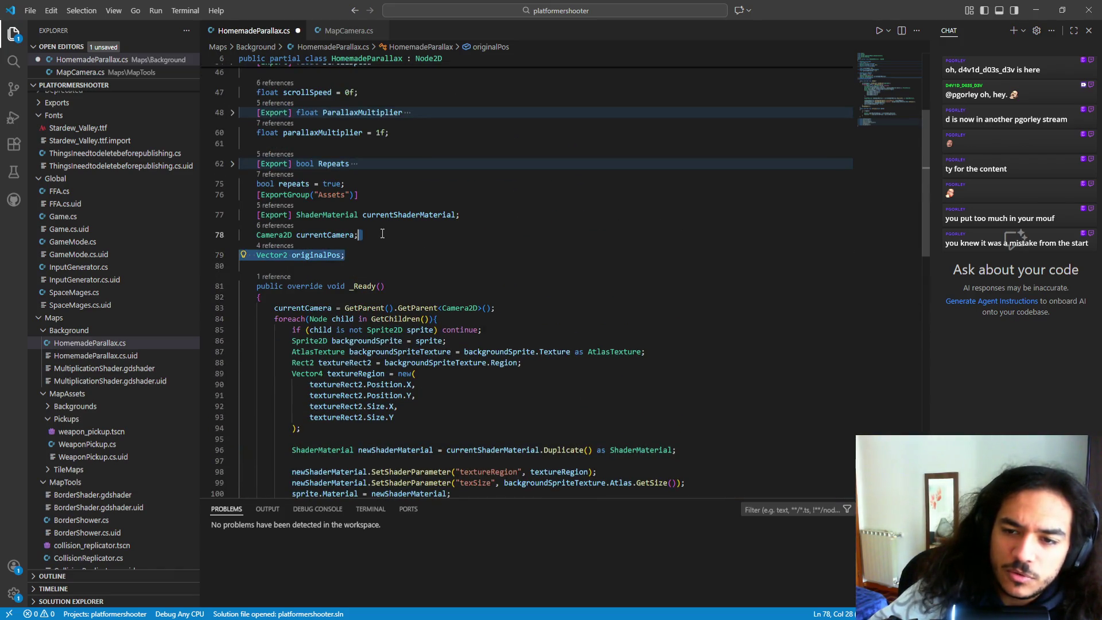
pyautogui.press('BackSpace')
# - Change 'Position +=' to 'Position =' on line 109 and save the script
pyautogui.scroll(-10, 390, 246)
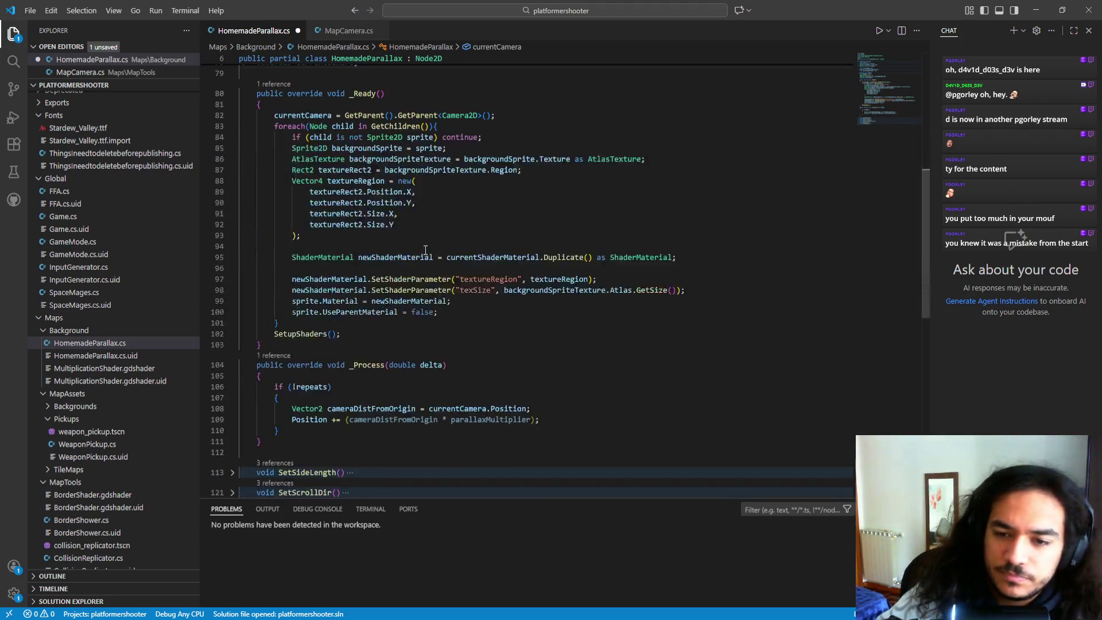
pyautogui.click(338, 275)
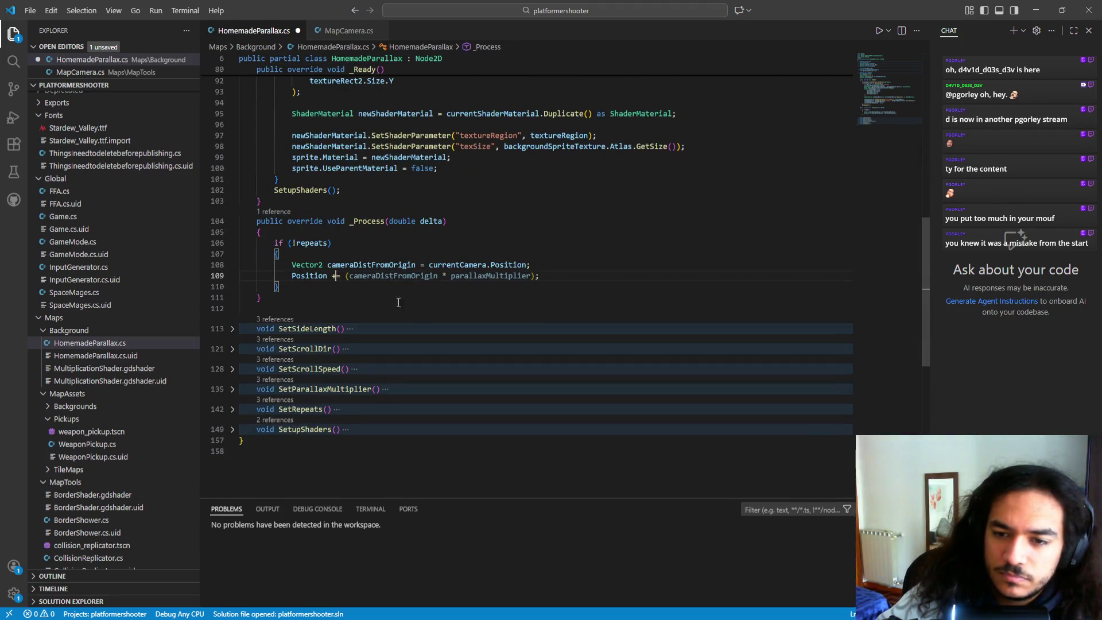
pyautogui.press('BackSpace')
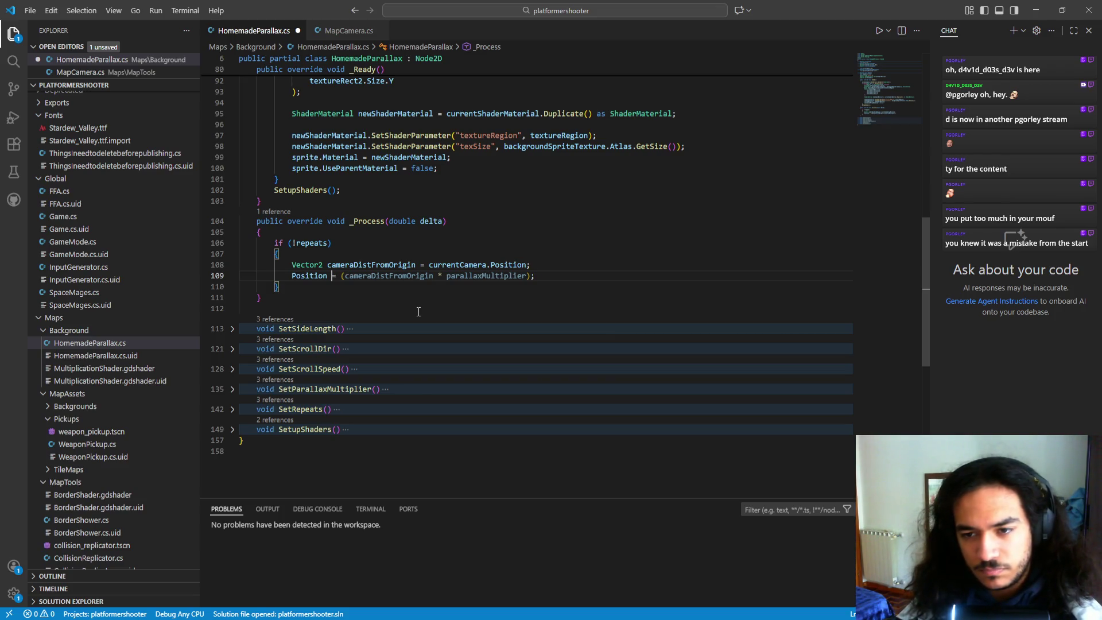
pyautogui.click(419, 298)
pyautogui.hotkey('ctrl', 's')
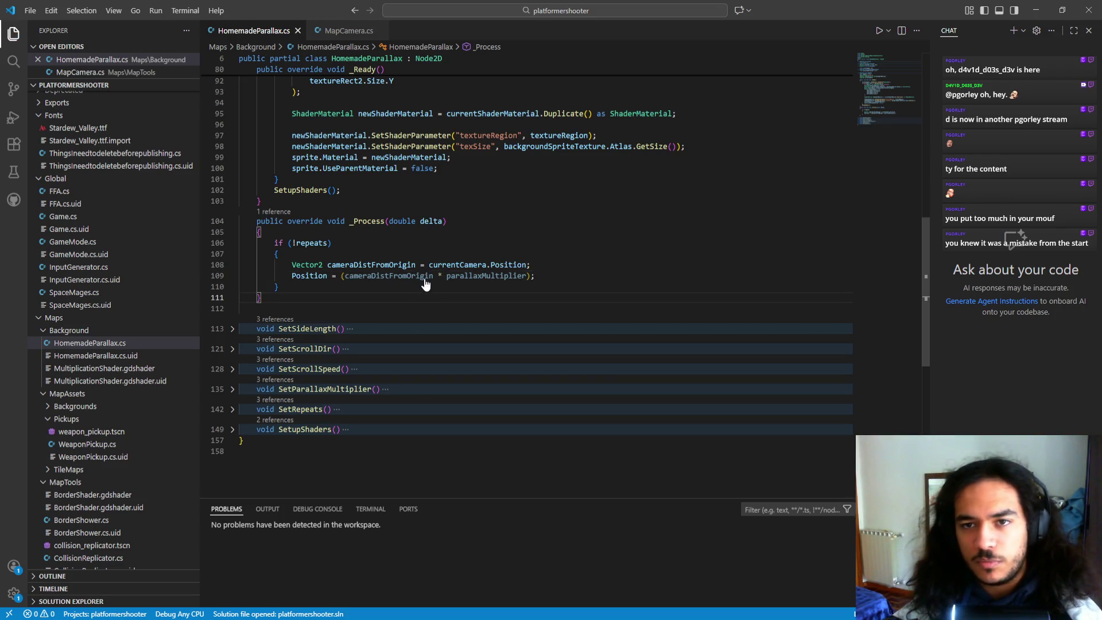
pyautogui.press('Up')
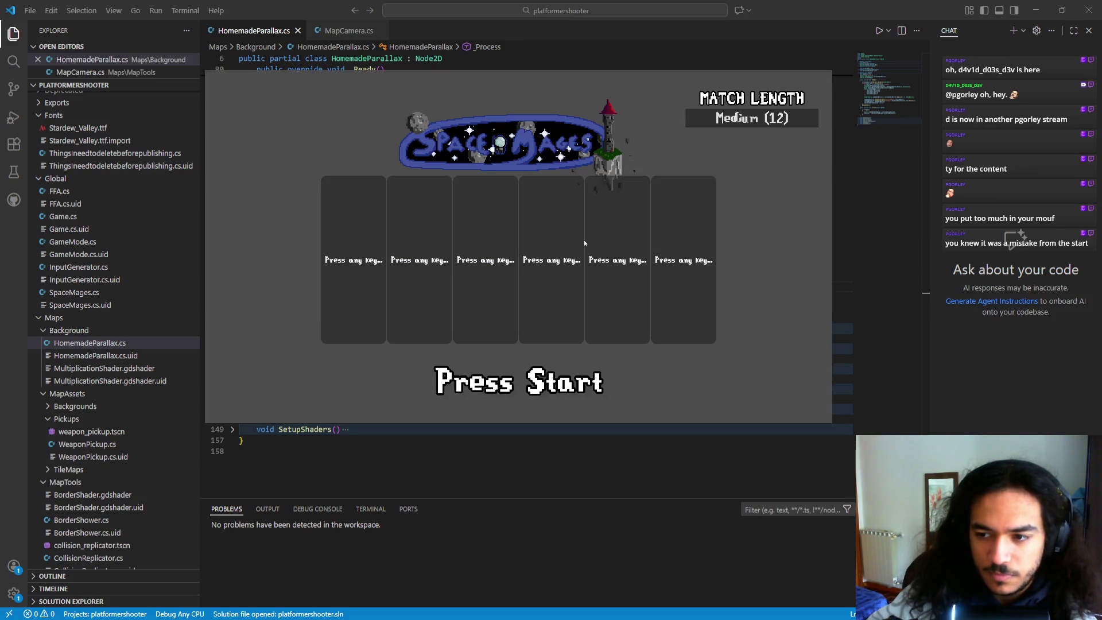
# - Join and ready up as player one, fly the ship with W, then close the game
pyautogui.press('Return')
pyautogui.press('Return')
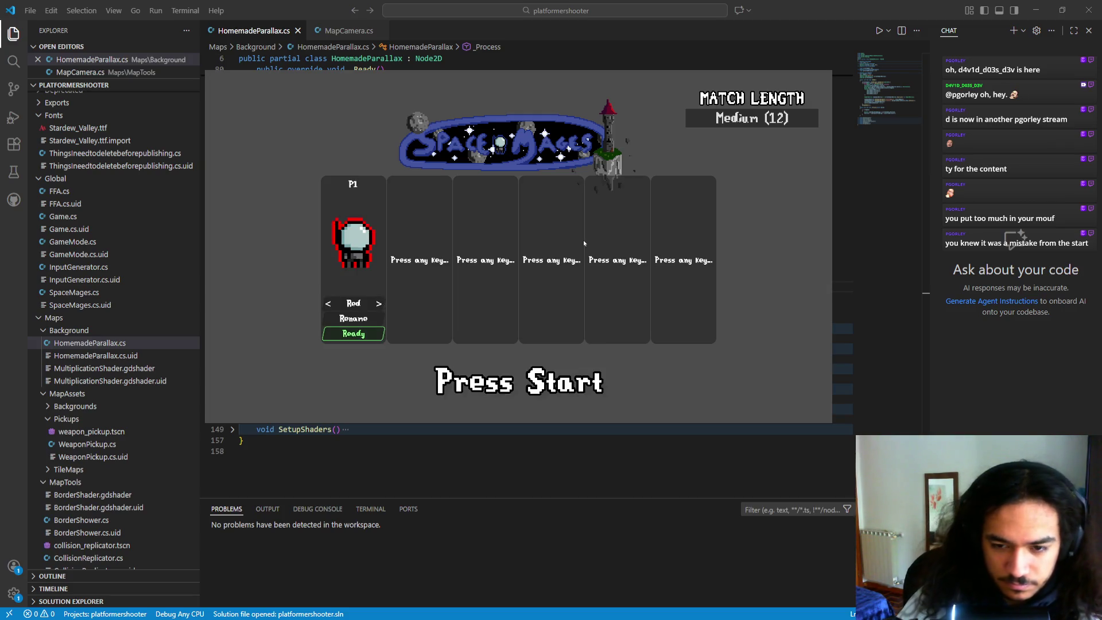
pyautogui.press('Return')
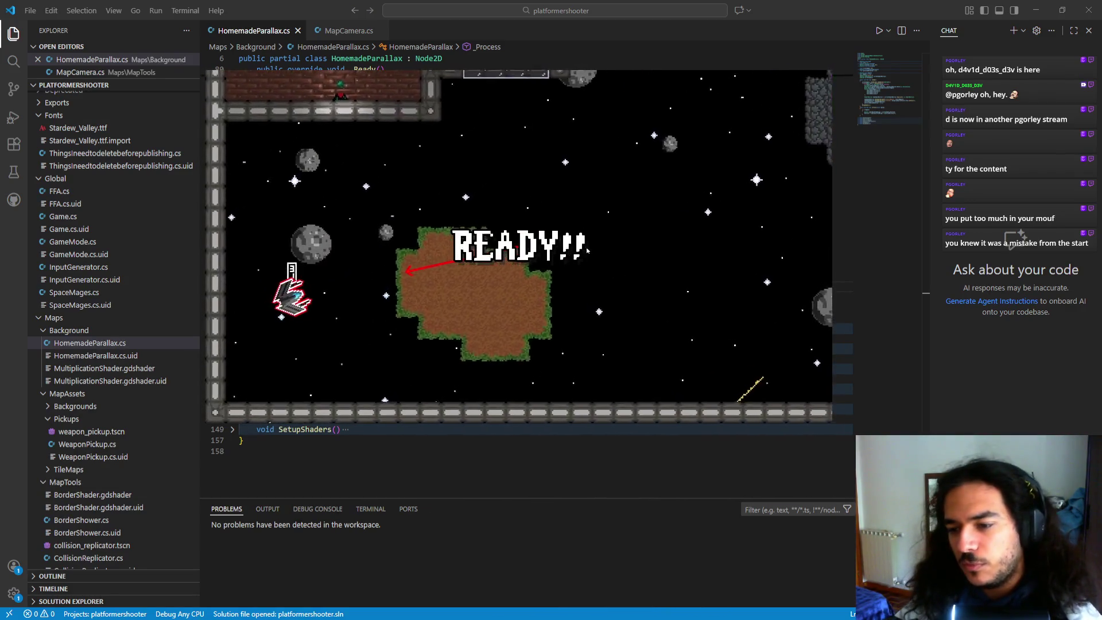
pyautogui.press('w')
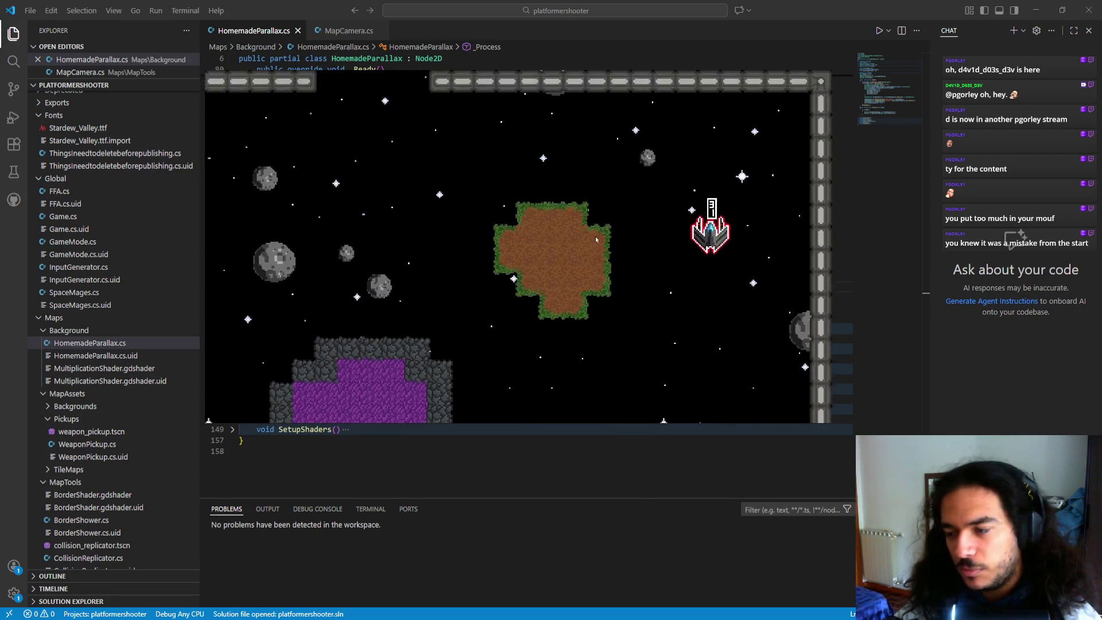
pyautogui.press('Escape')
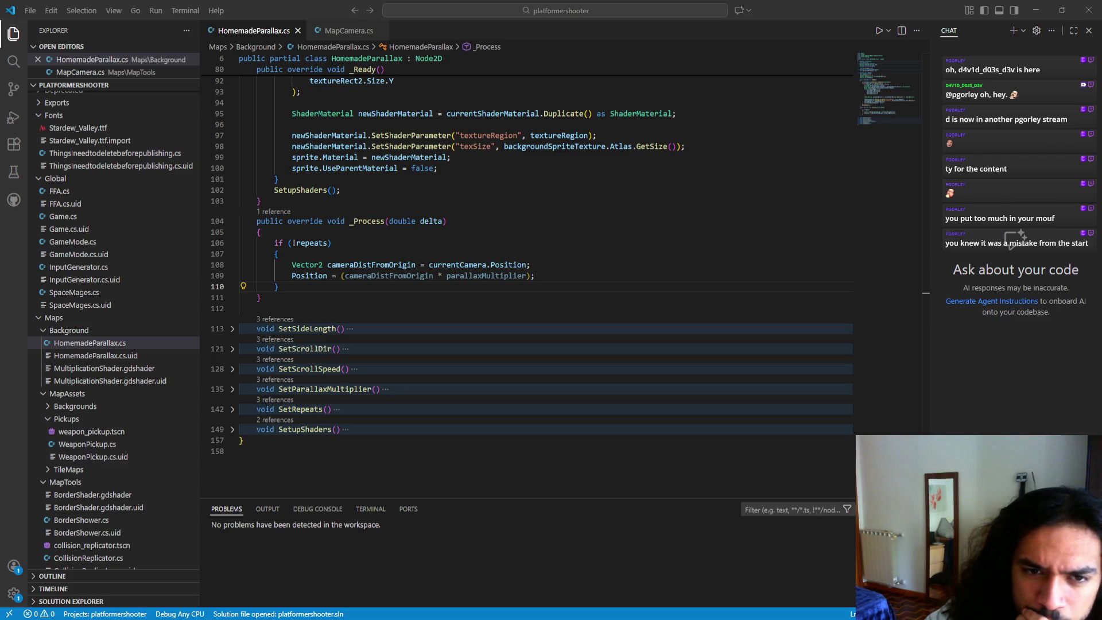
# - Set line 109 to 'Position = -cameraDistFromOrigin;' and change the 0.1f factor to 10f, then save
pyautogui.click(333, 275)
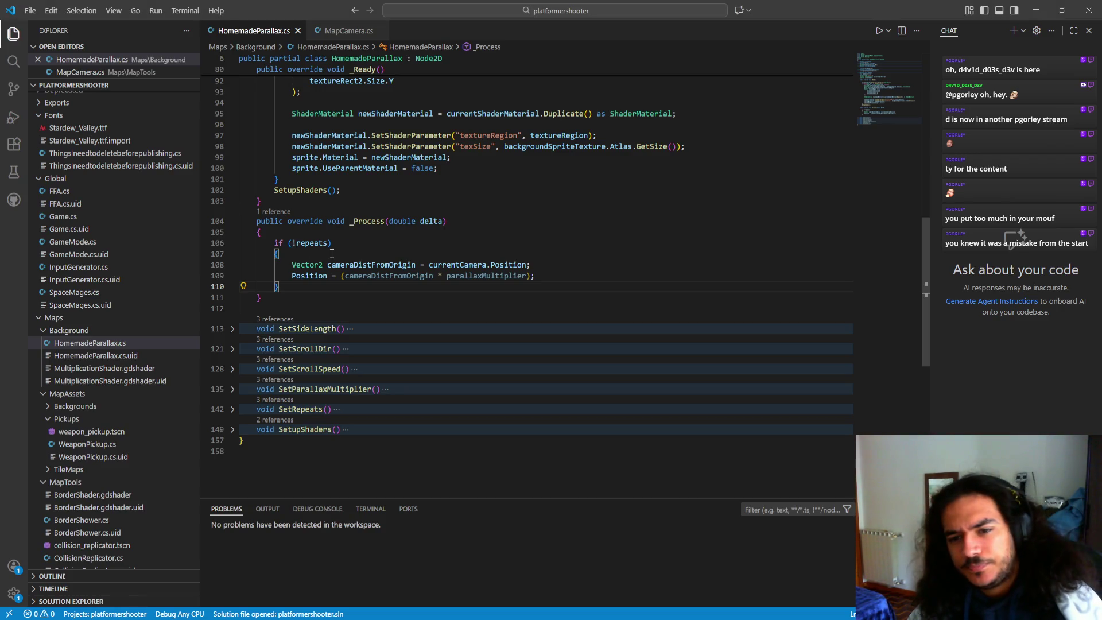
pyautogui.write('+')
pyautogui.hotkey('ctrl', 'z')
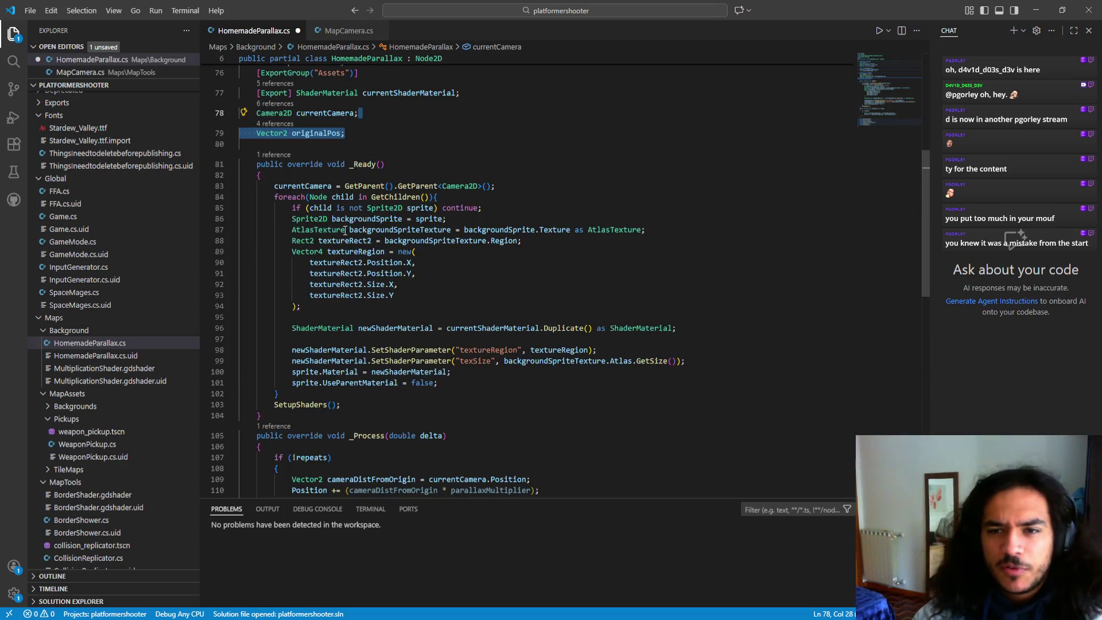
pyautogui.hotkey('ctrl', 'y')
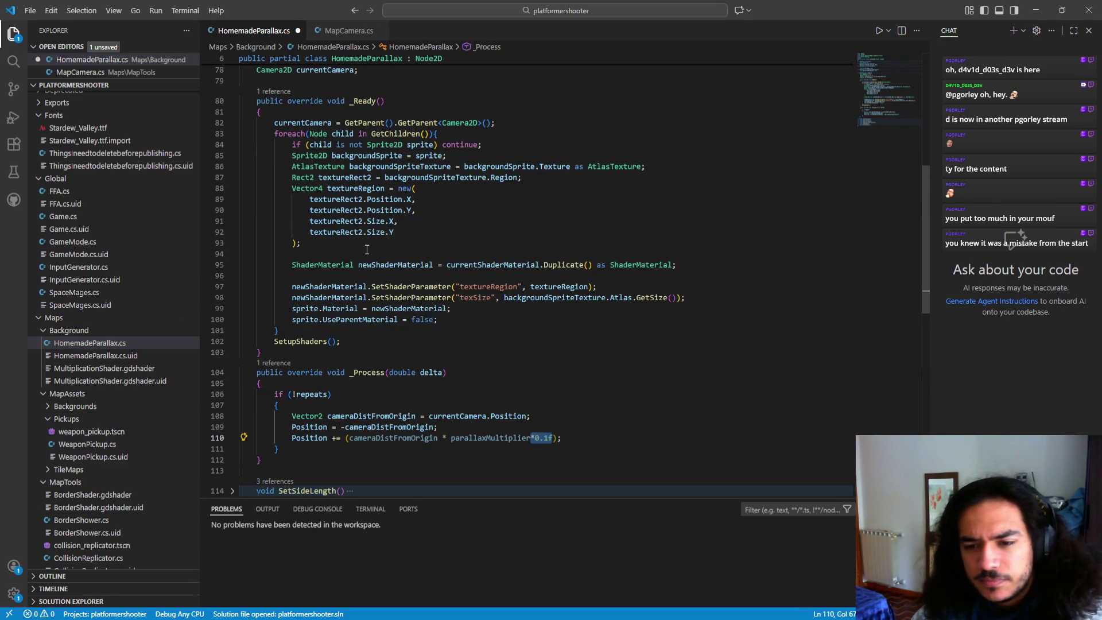
pyautogui.moveTo(535, 438); pyautogui.dragTo(544, 438)
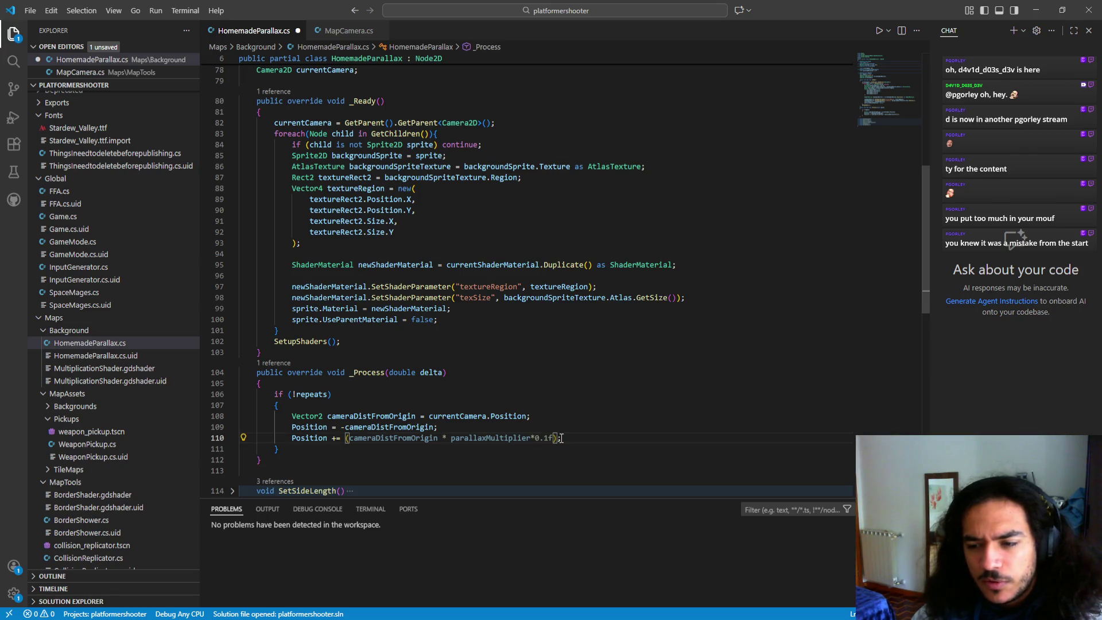
pyautogui.write('10')
pyautogui.press('Delete')
pyautogui.hotkey('ctrl', 's')
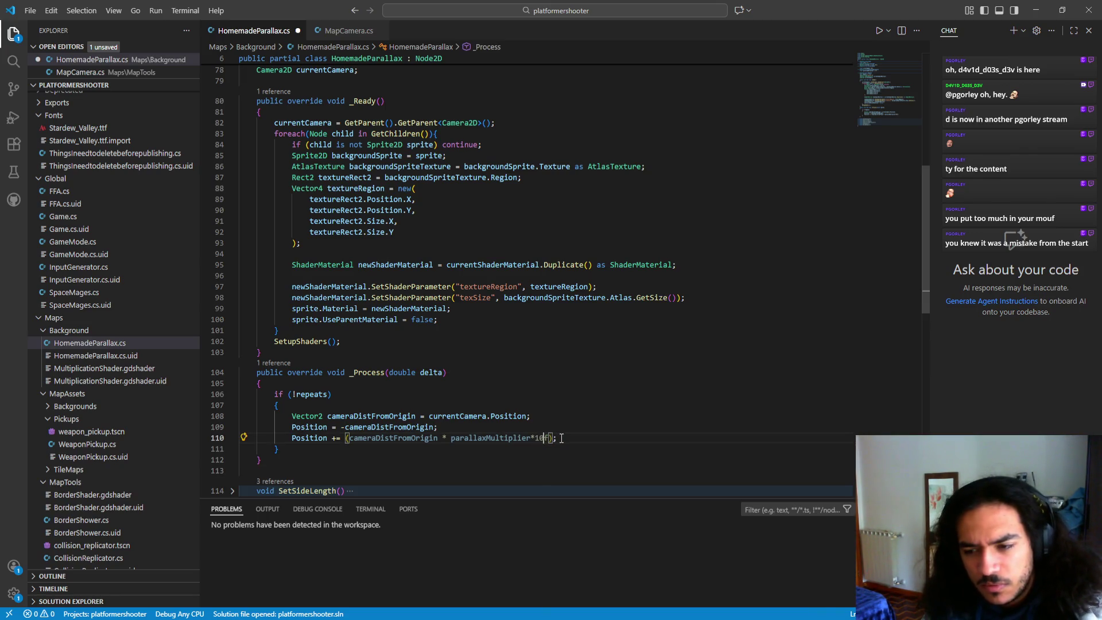
pyautogui.hotkey('ctrl', 'a')
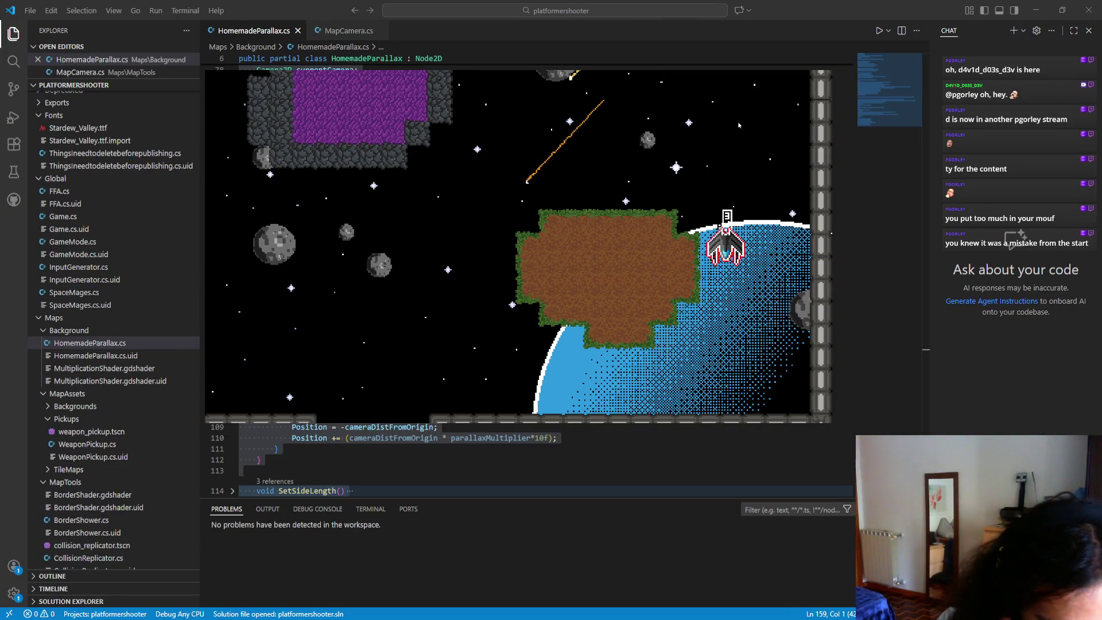
# - Close the running game after watching the stronger 10f parallax offset
pyautogui.hotkey('alt', 'F4')
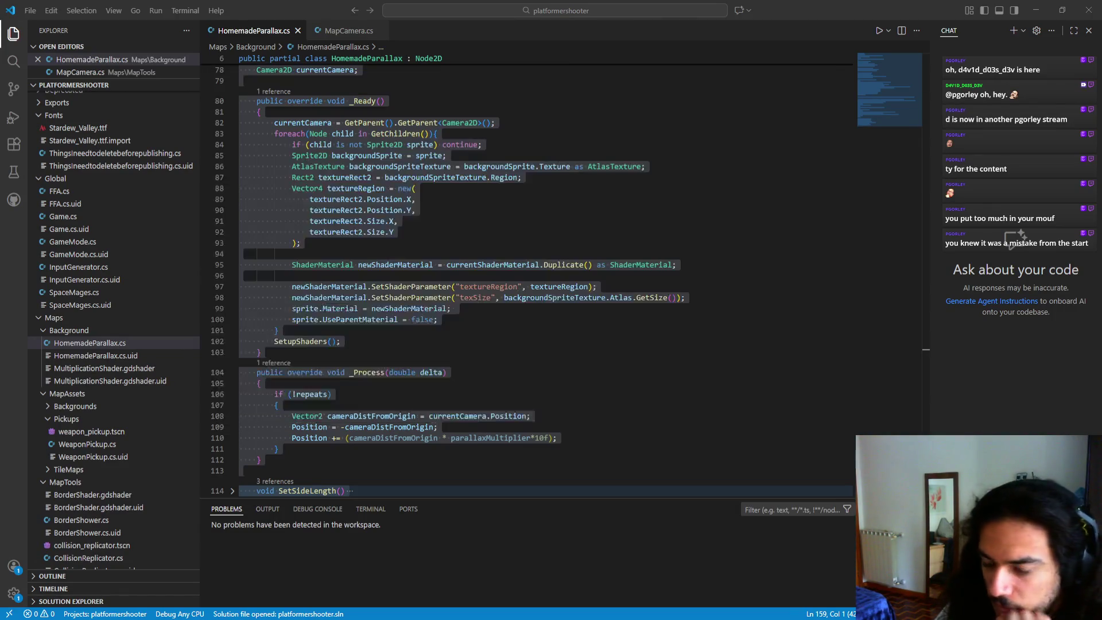
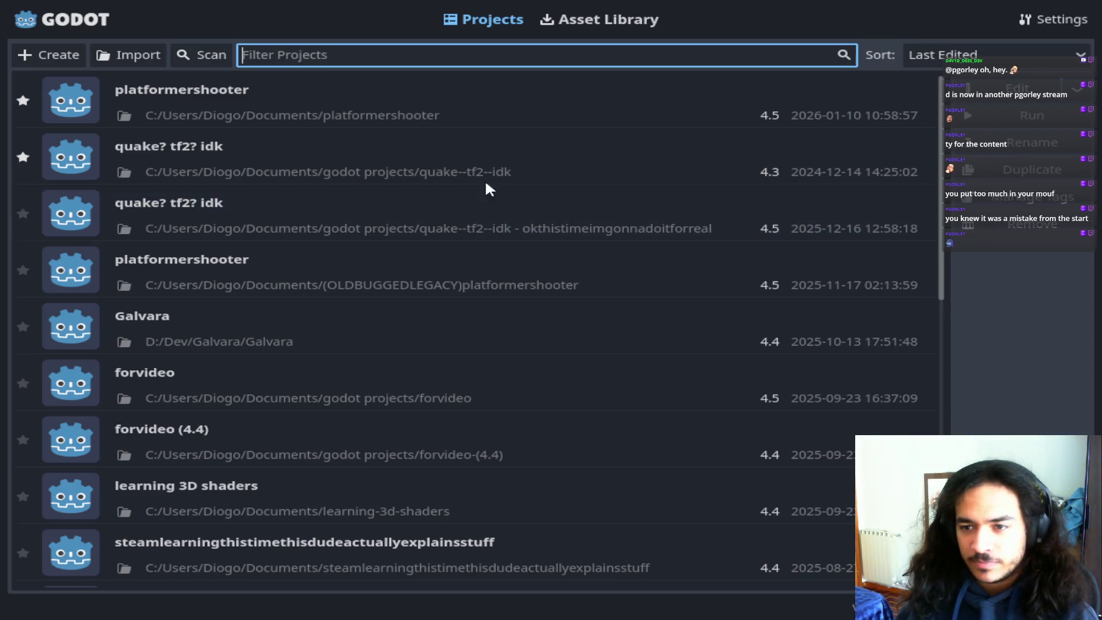
# - Open the platformershooter project from the Project Manager
pyautogui.doubleClick(460, 85)
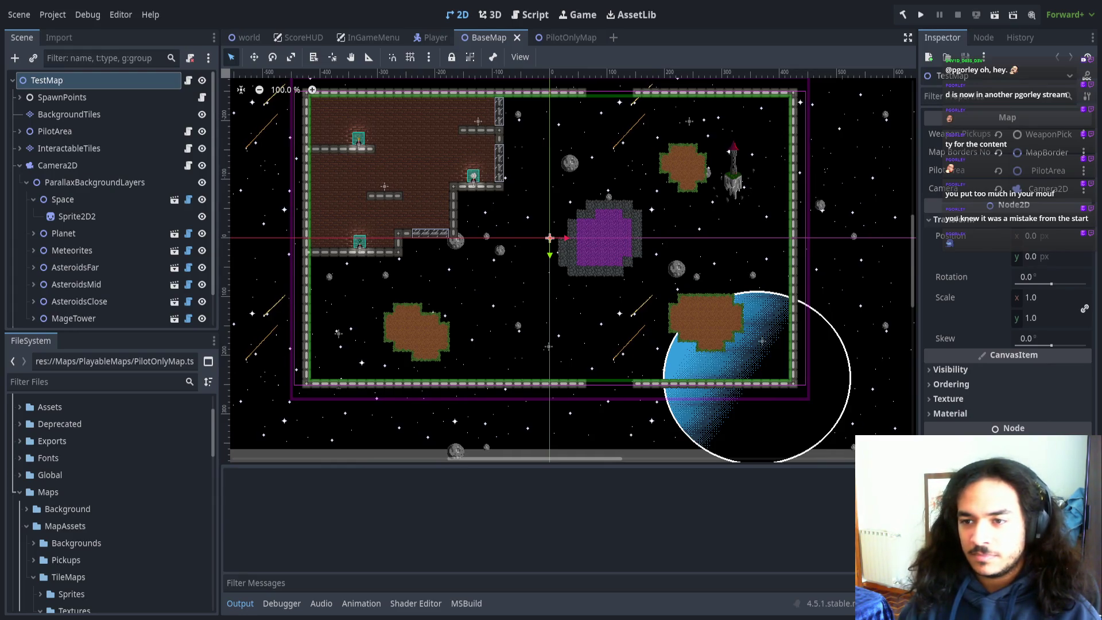
# - Inspect the HomemadeParallax.cs script on the Space layer, then build and run the game
pyautogui.scroll(2, 653, 248)
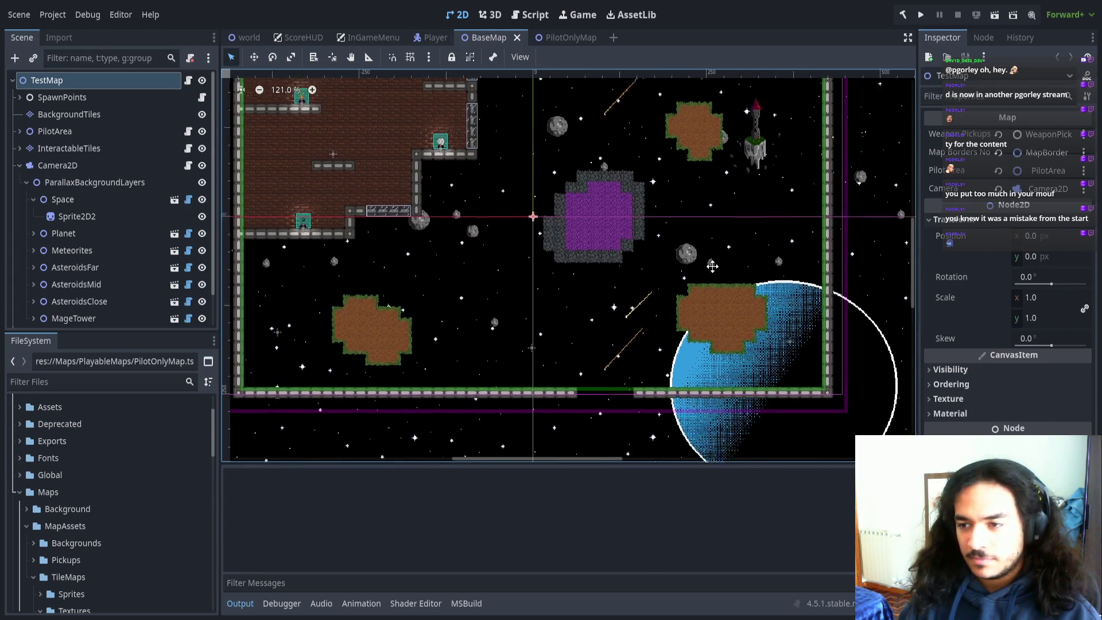
pyautogui.scroll(-3, 707, 254)
pyautogui.hscroll(3, 643, 259)
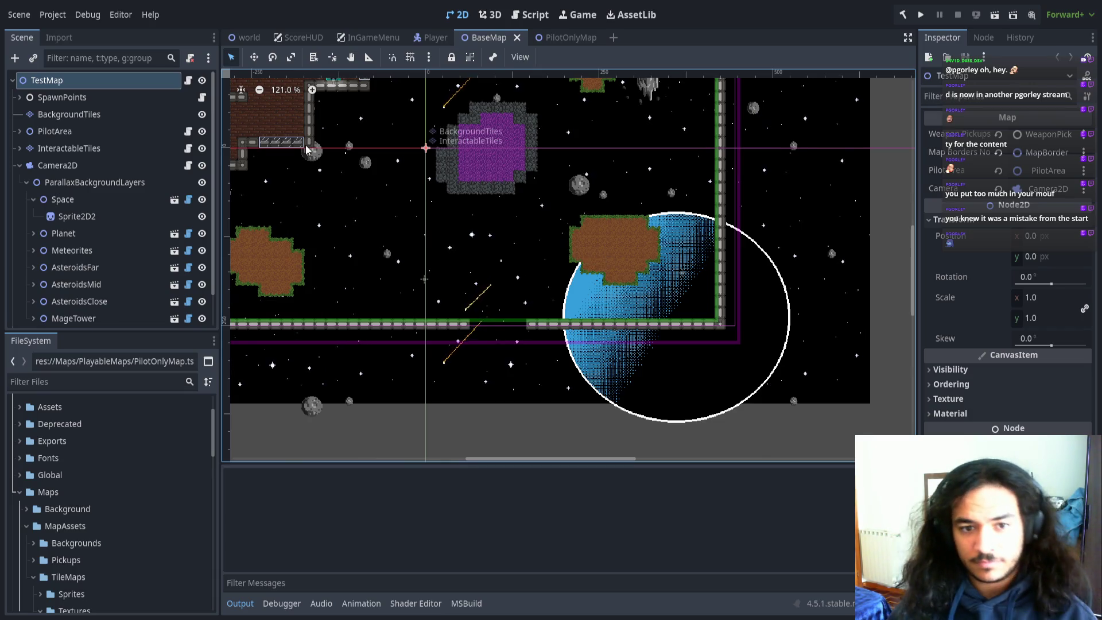
pyautogui.click(188, 199)
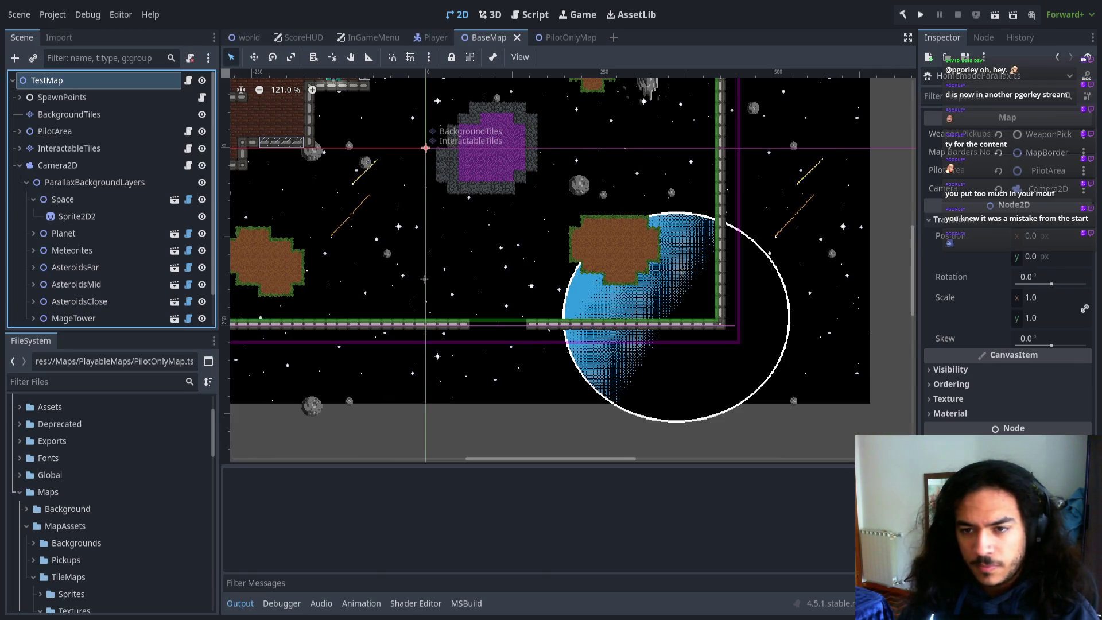
pyautogui.press('F5')
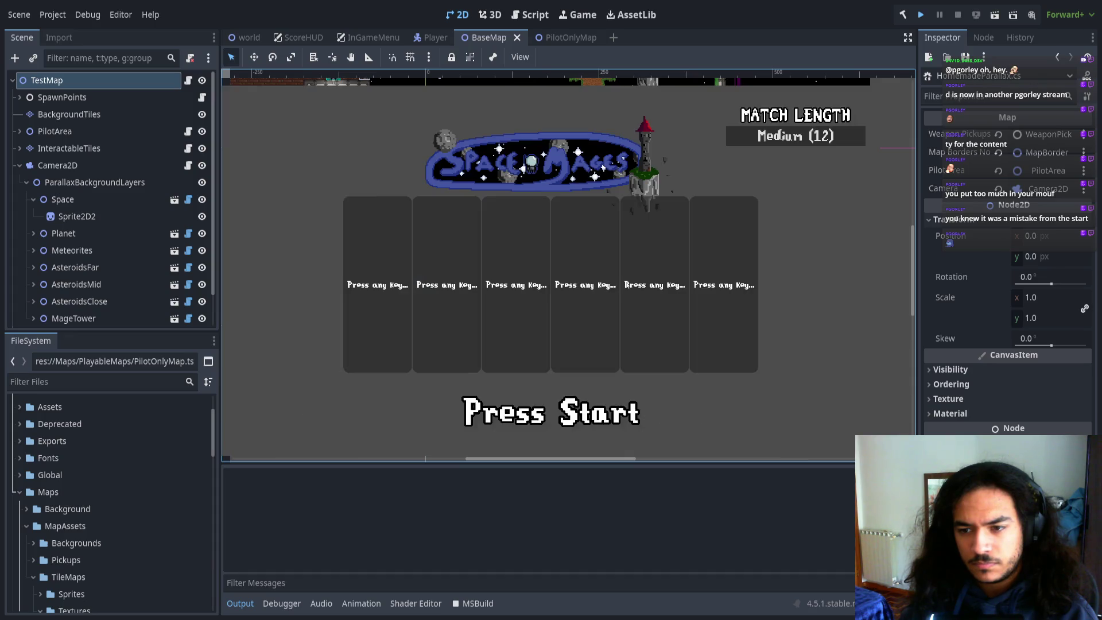
# - Join the lobby as player one and fly the ship down, left and back up
pyautogui.press('space')
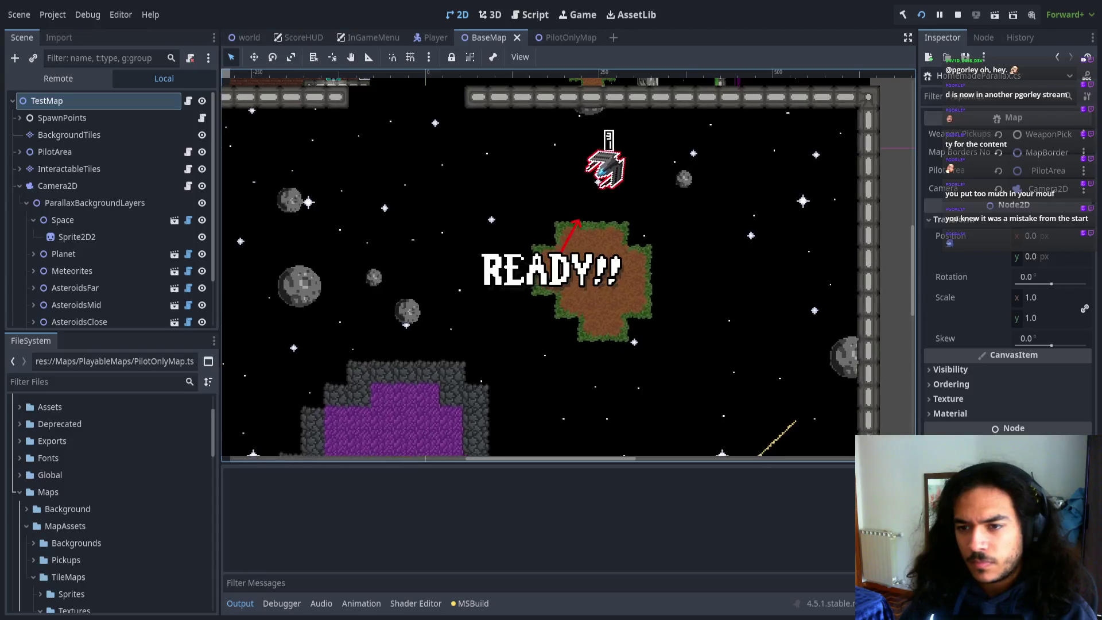
pyautogui.press('d')
pyautogui.press('s')
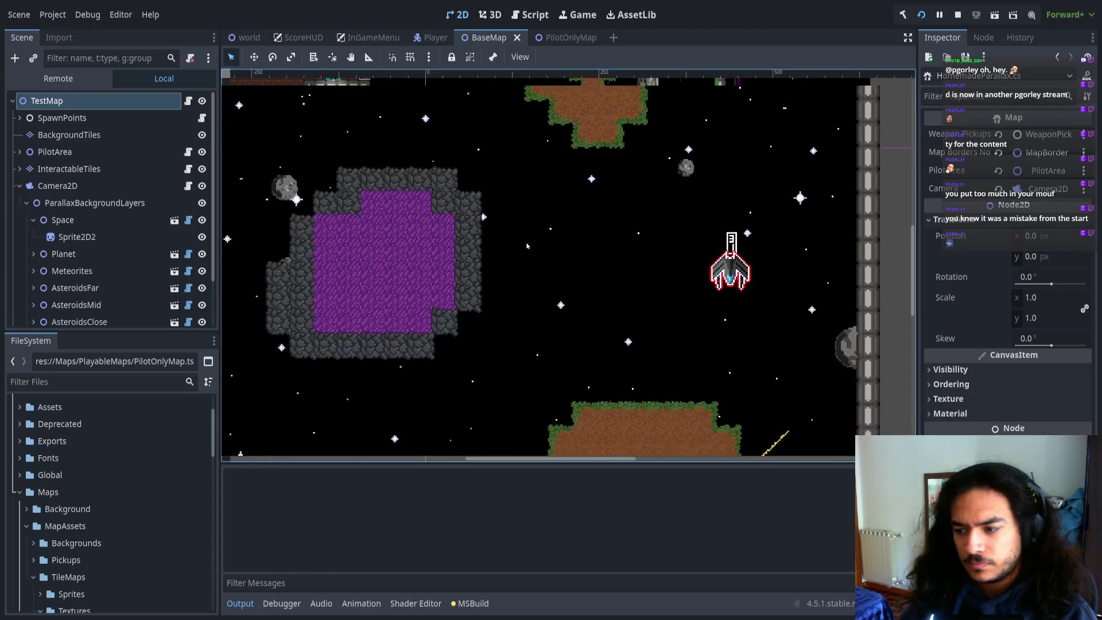
pyautogui.press('a')
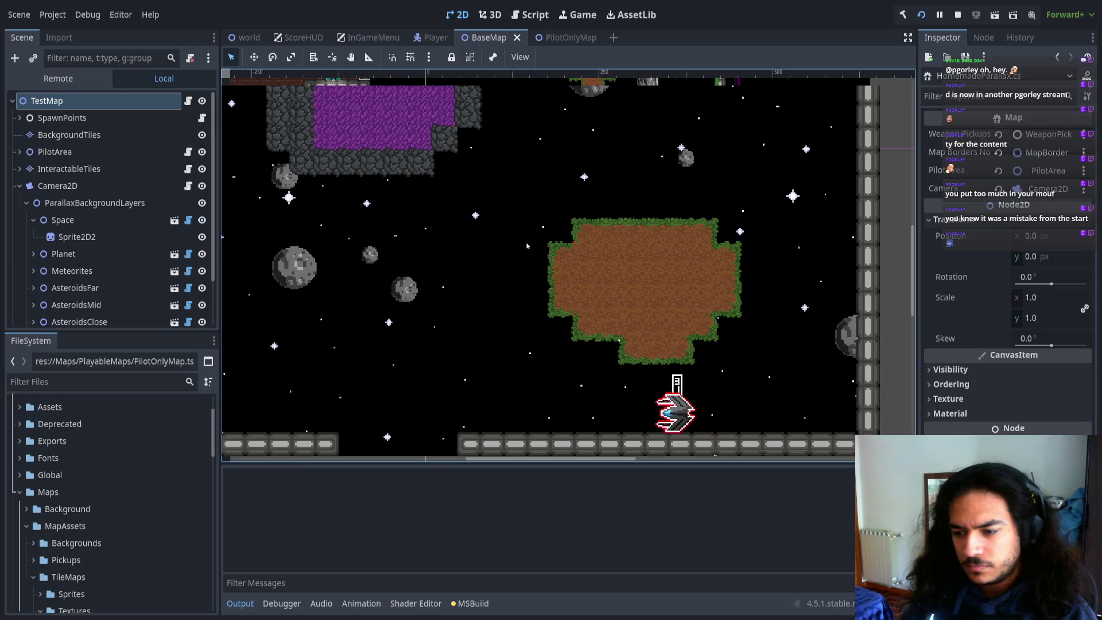
pyautogui.press('a')
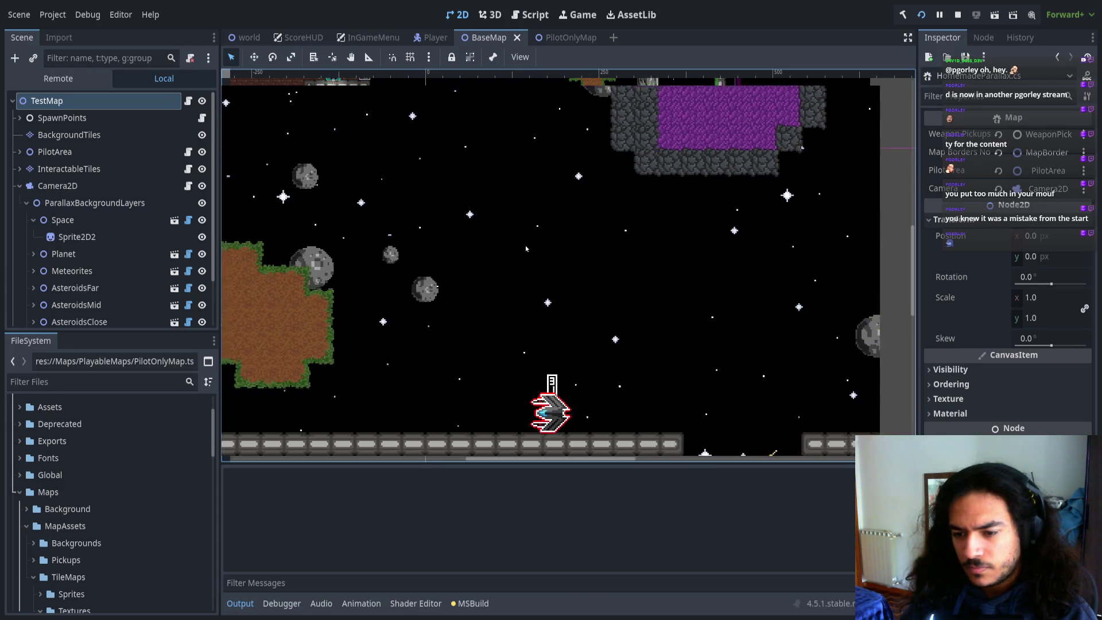
pyautogui.press('w')
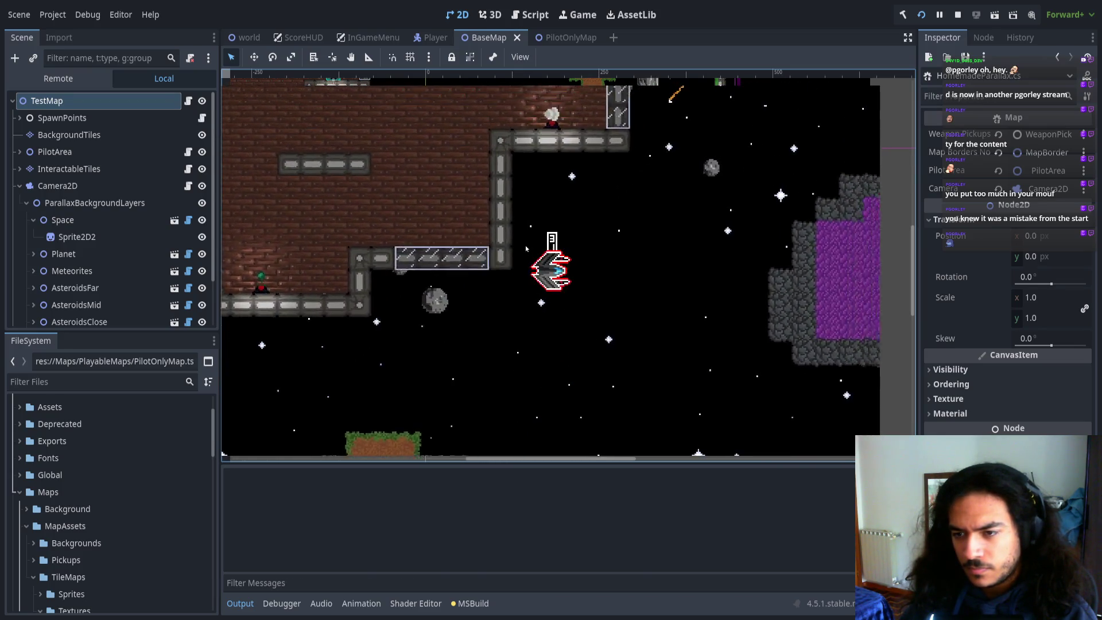
pyautogui.press('d')
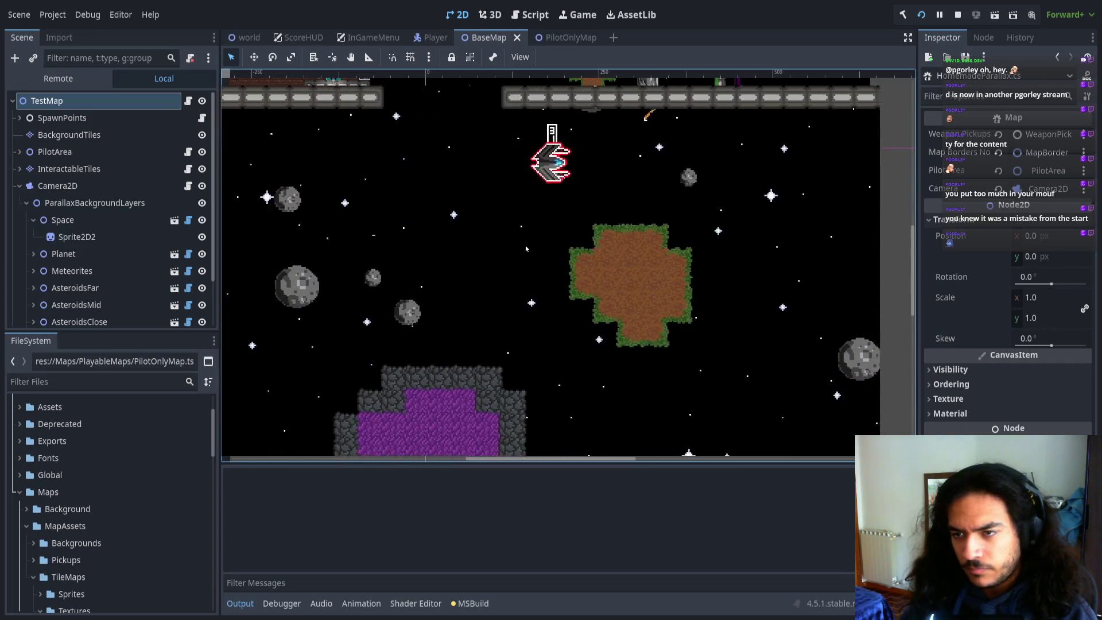
pyautogui.press('s')
pyautogui.press('a')
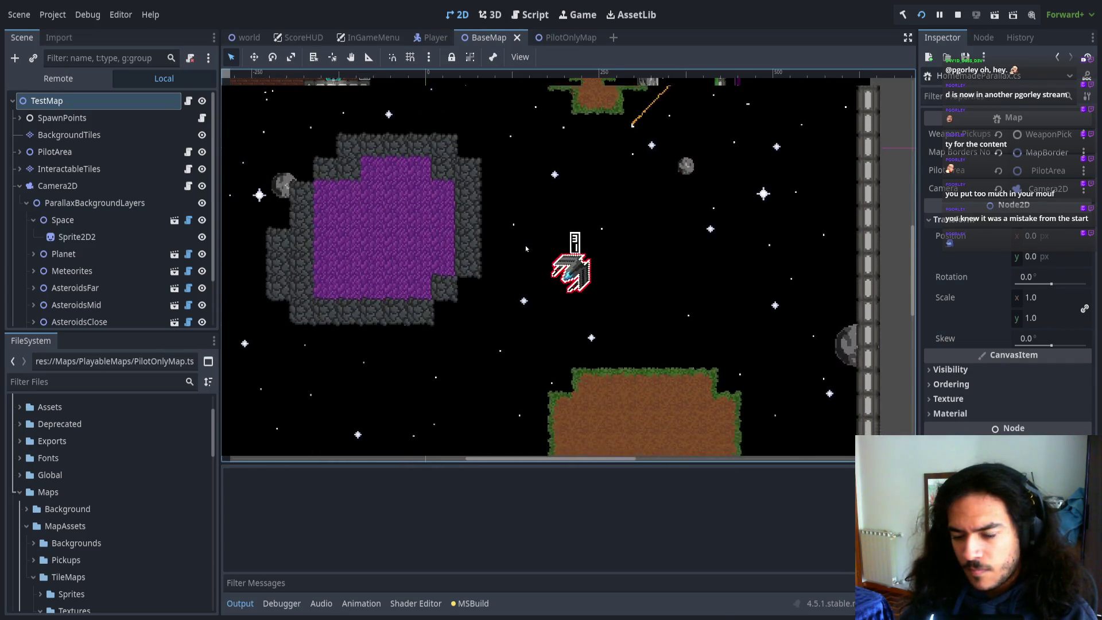
pyautogui.press('a')
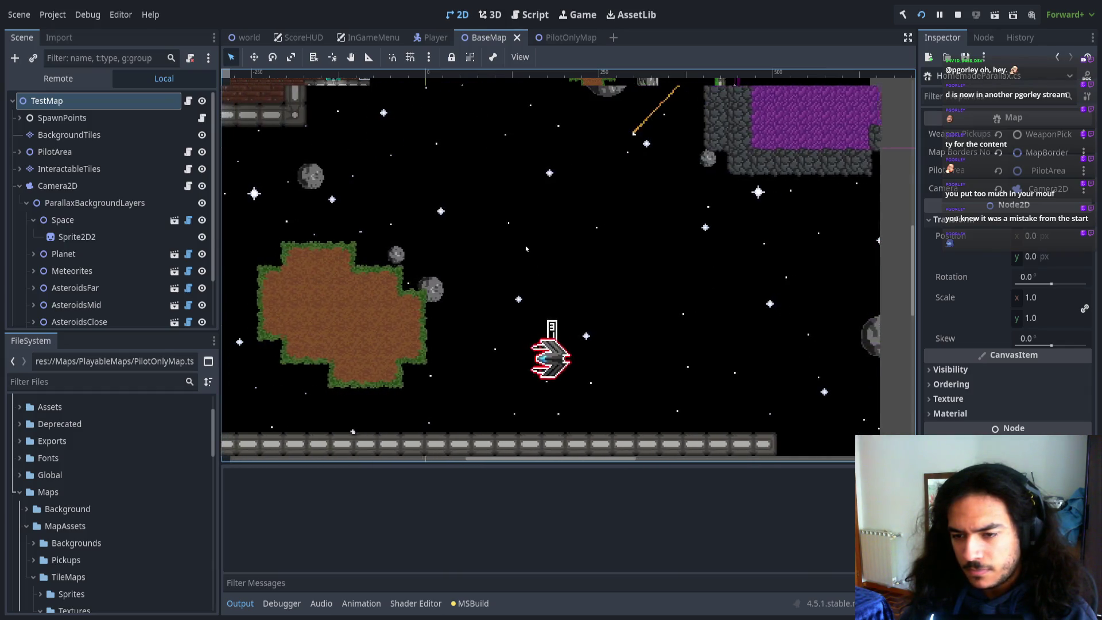
# - Keep flying the ship right, down, left and up to the map's right border
pyautogui.press('w')
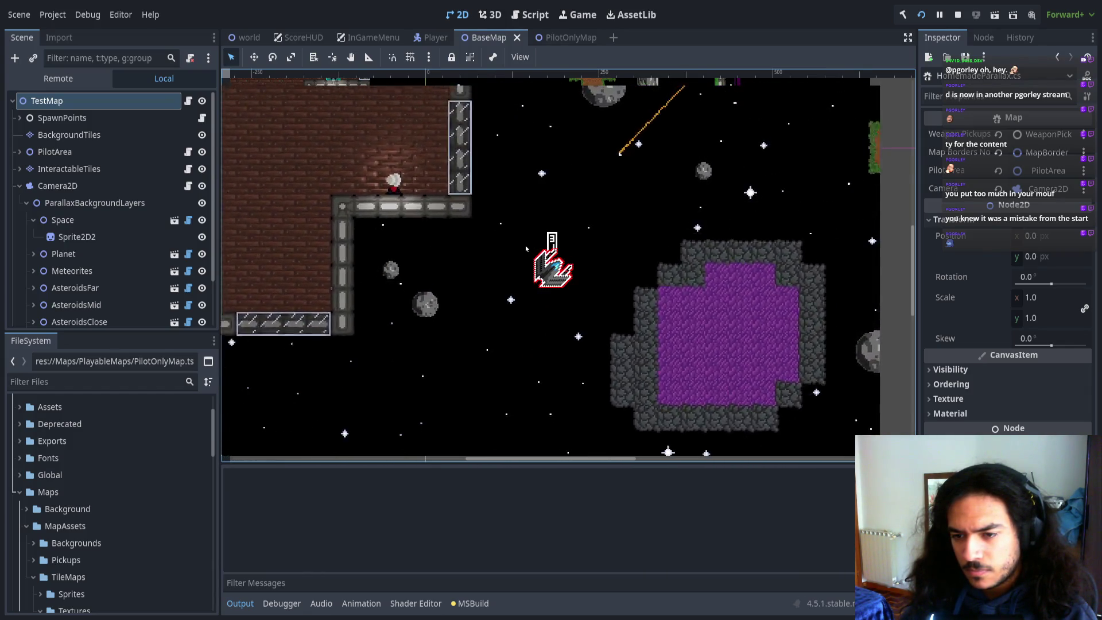
pyautogui.press('d')
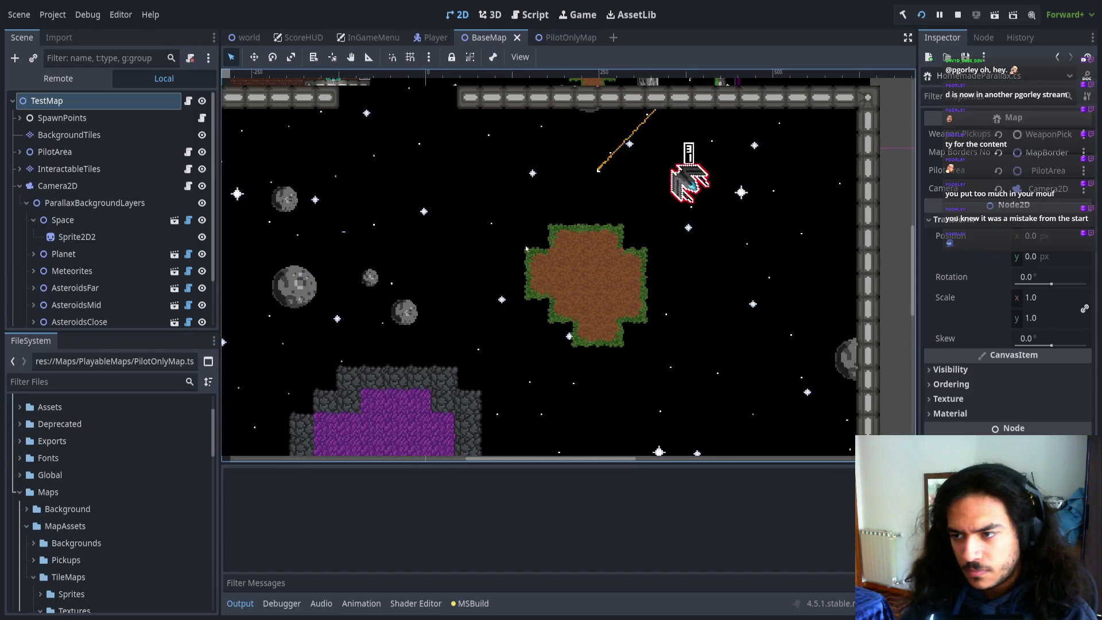
pyautogui.press('s')
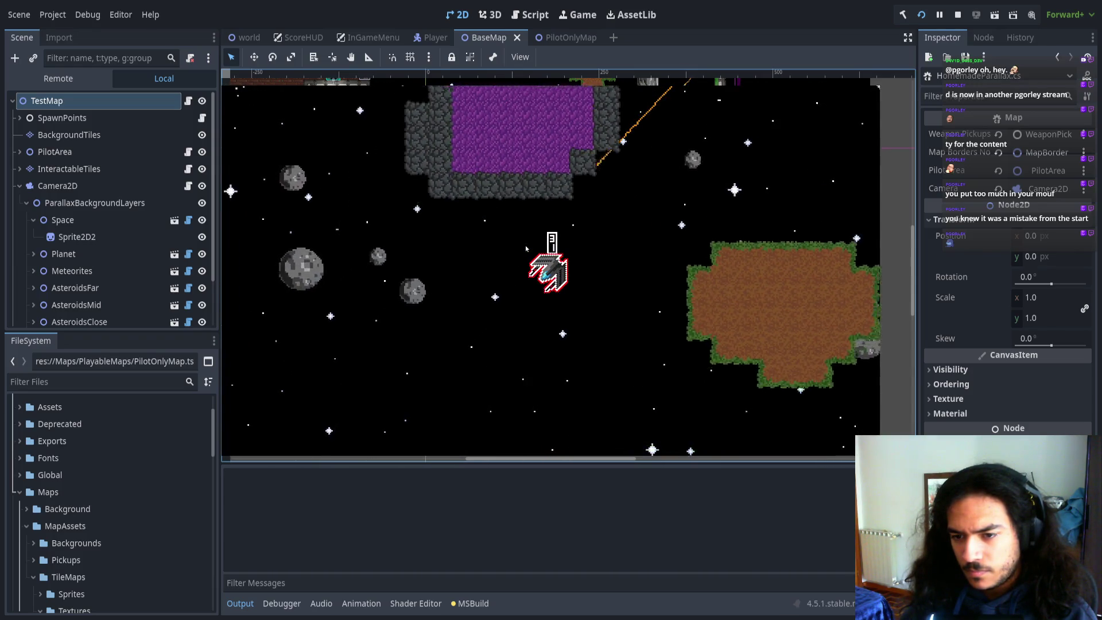
pyautogui.press('a')
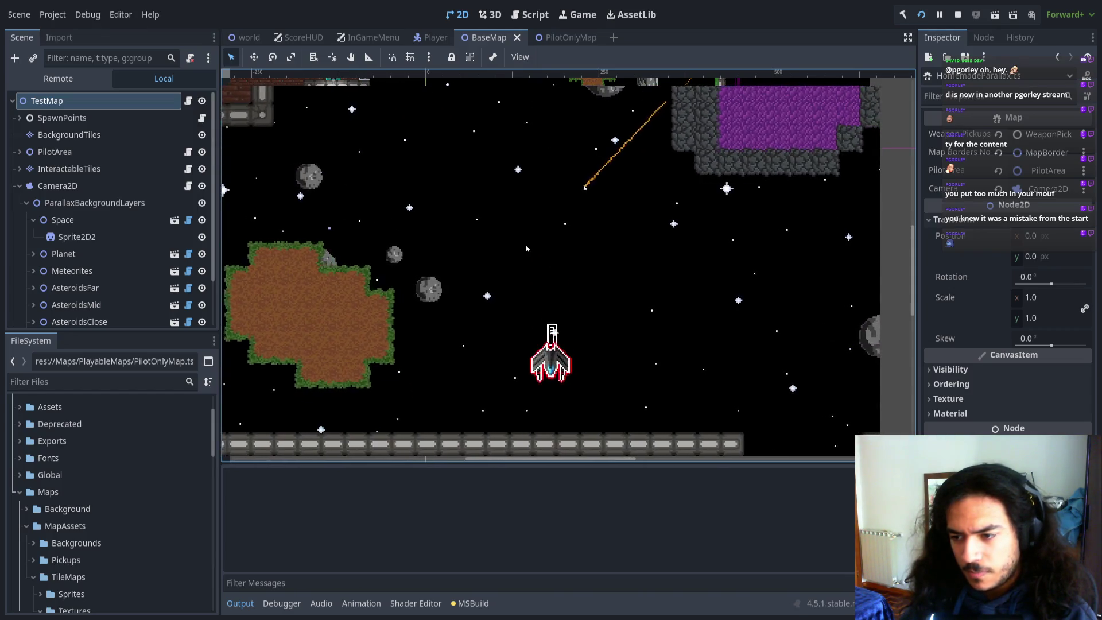
pyautogui.press('d')
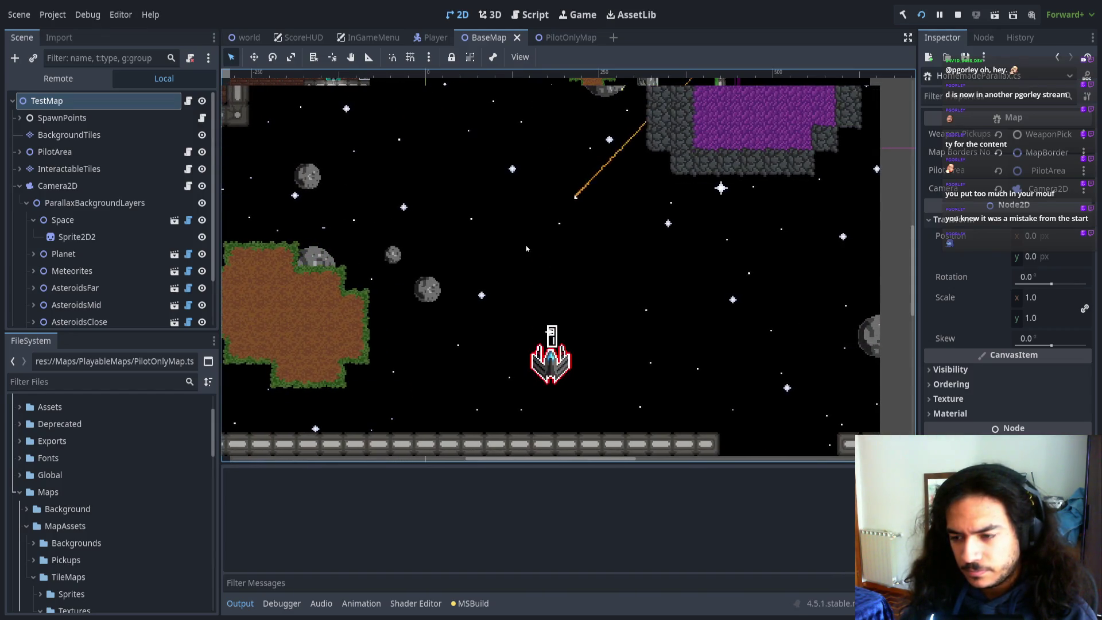
pyautogui.press('w')
pyautogui.press('d')
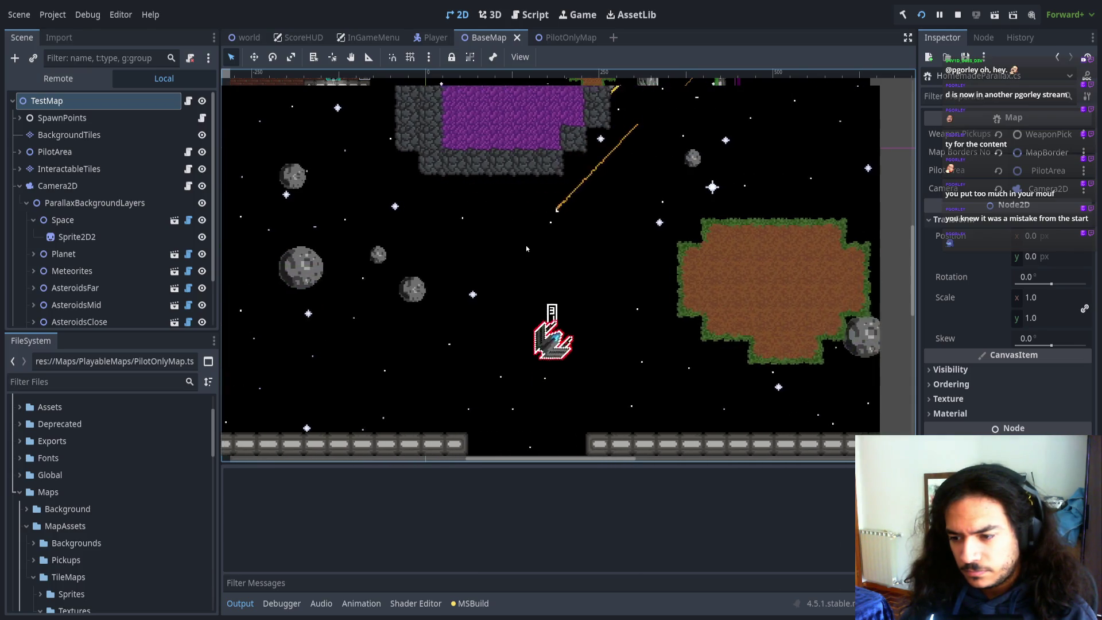
pyautogui.press('w')
pyautogui.press('d')
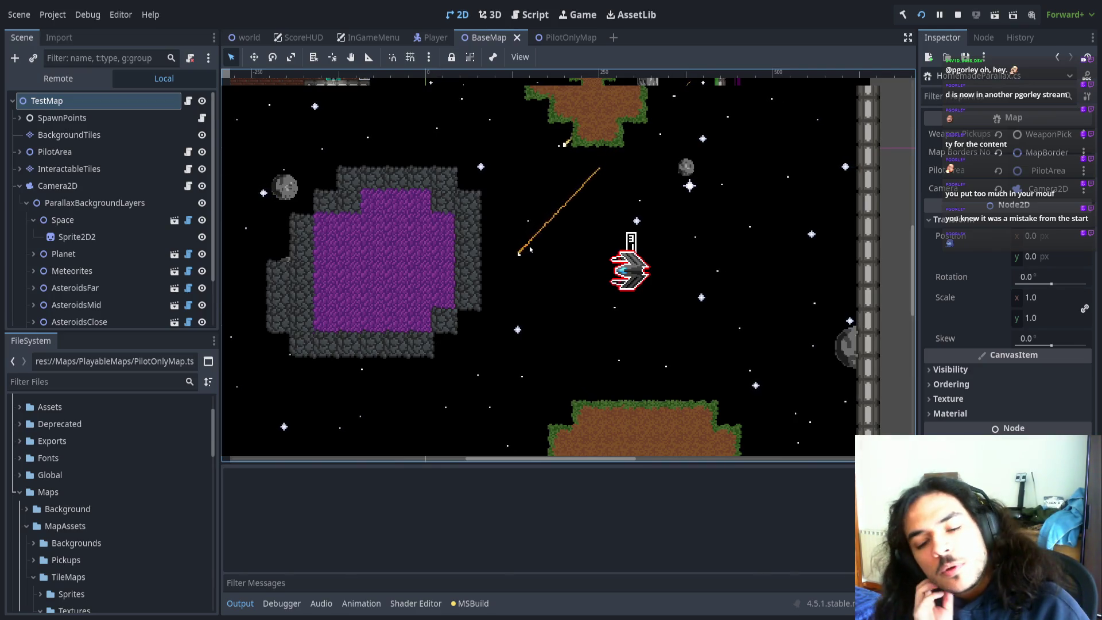
pyautogui.press('w')
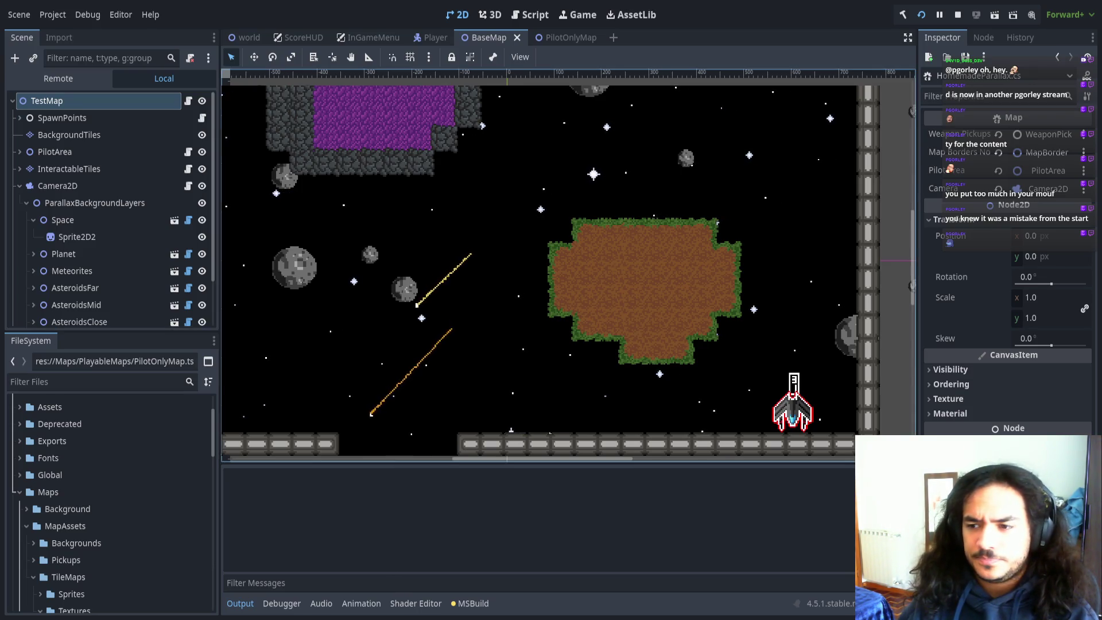
# - Scale the planet's Sprite2D to 0.5, save the map scene and restart the game
pyautogui.scroll(-3, 74, 240)
pyautogui.click(33, 198)
pyautogui.click(73, 214)
pyautogui.scroll(-5, 974, 374)
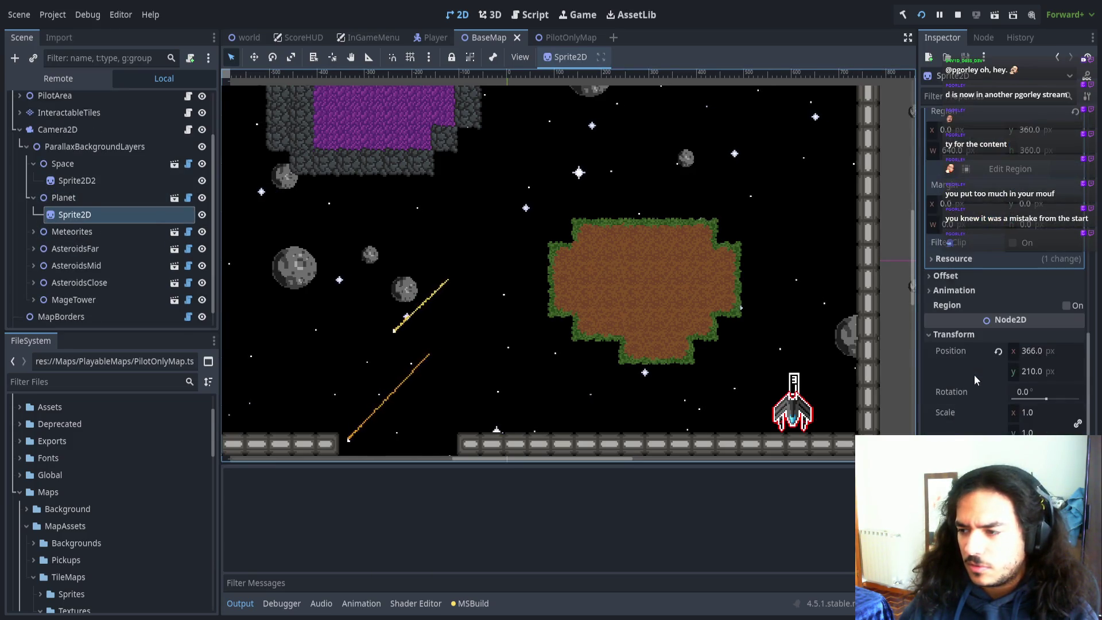
pyautogui.click(1031, 411)
pyautogui.write('0.5')
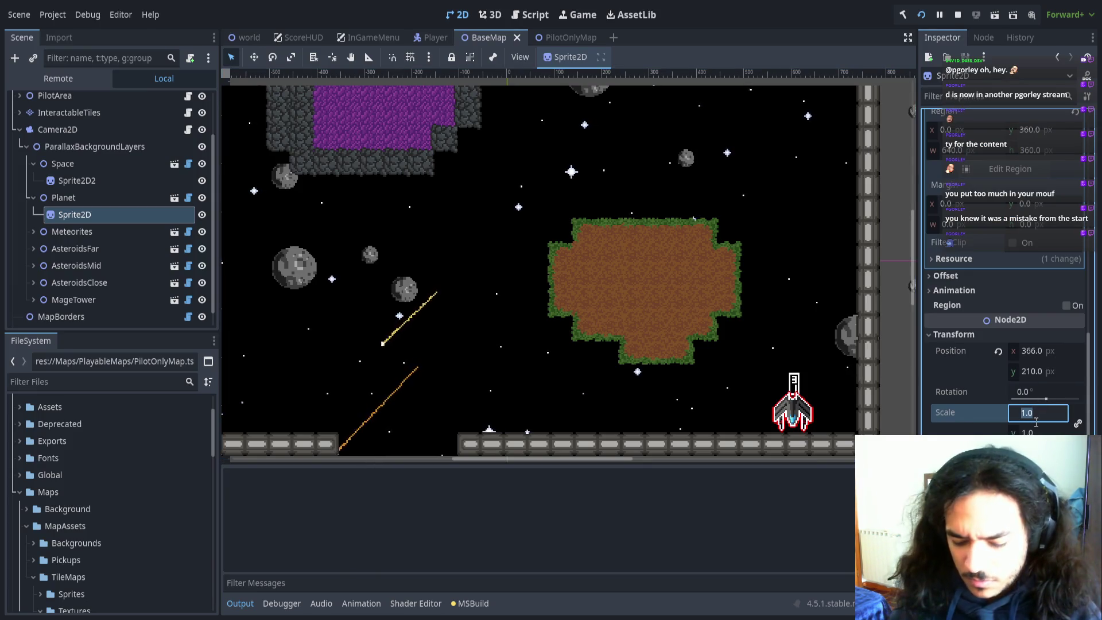
pyautogui.press('Return')
pyautogui.hotkey('ctrl', 's')
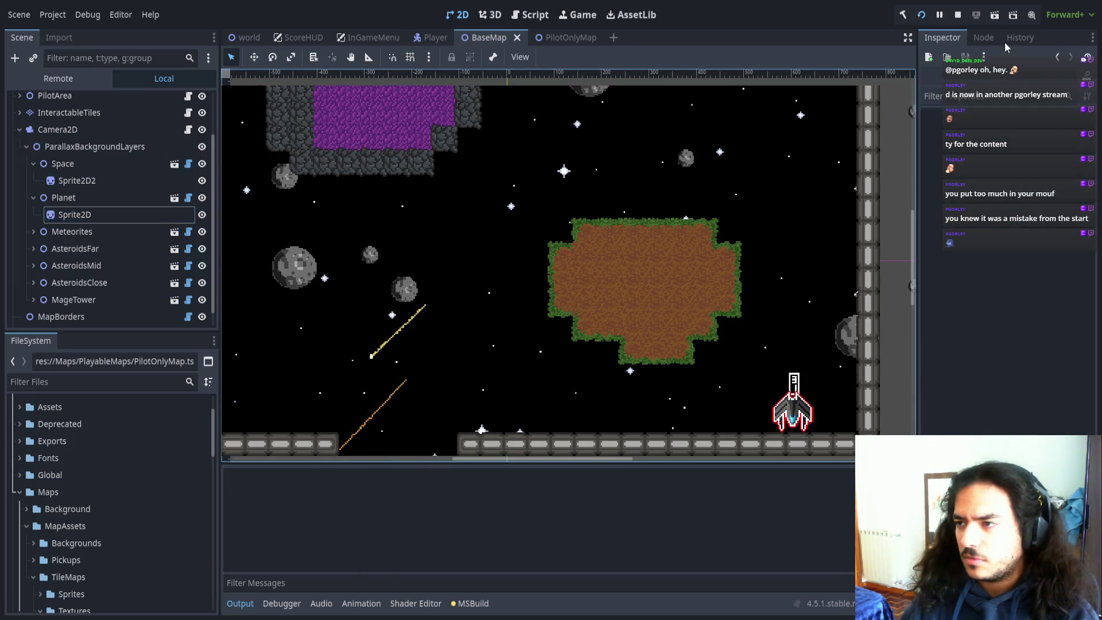
pyautogui.click(923, 16)
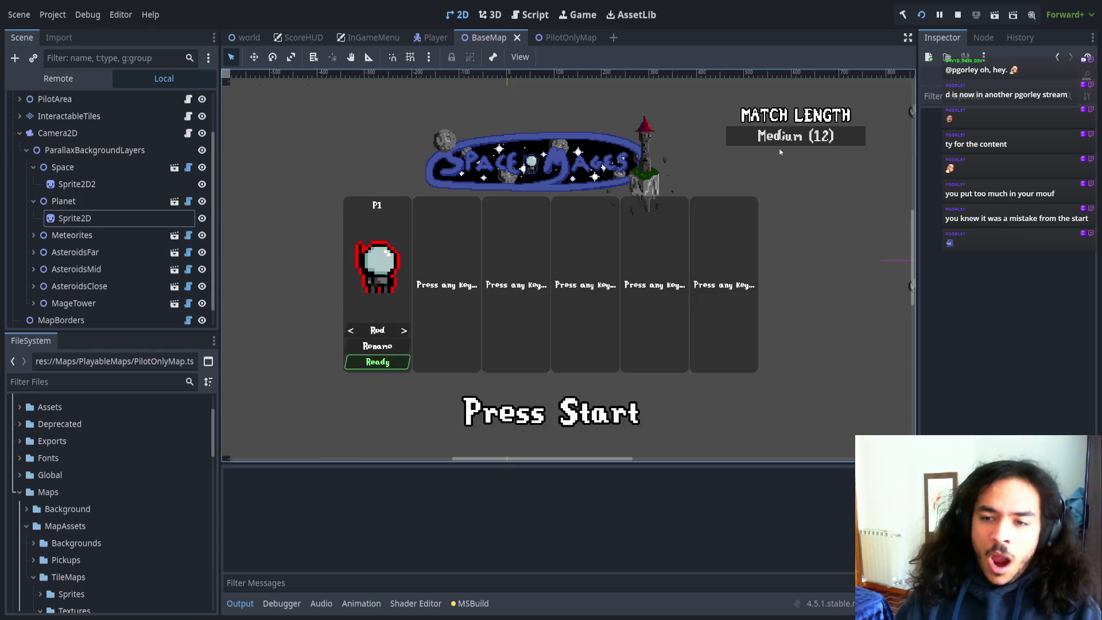
# - Start a match and fly the ship past the smaller planet and through the brick base
pyautogui.press('Return')
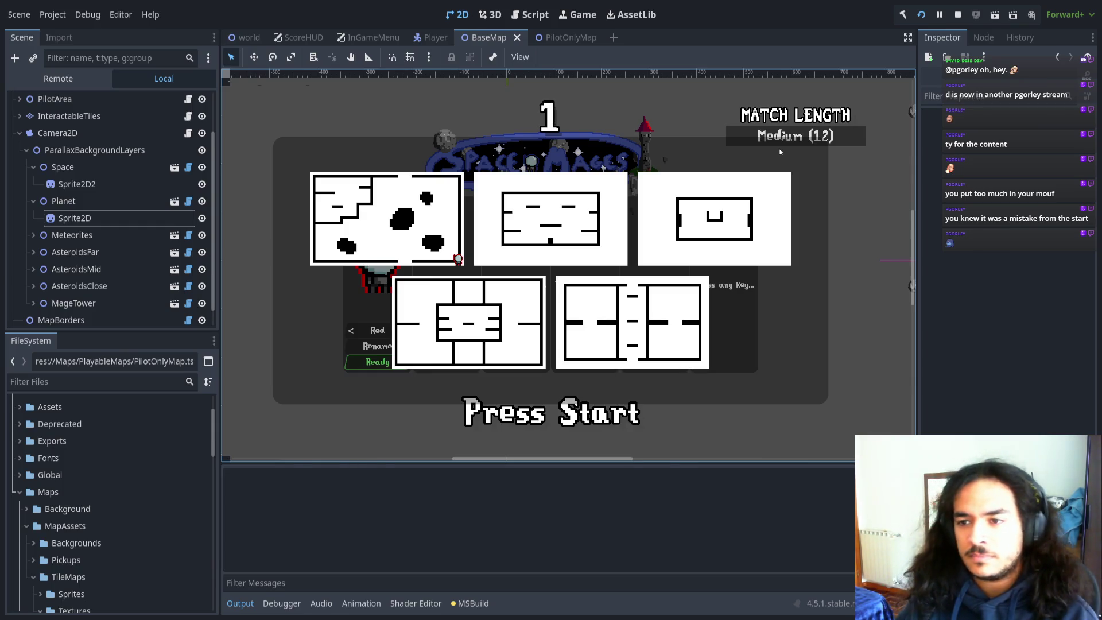
pyautogui.press('Right')
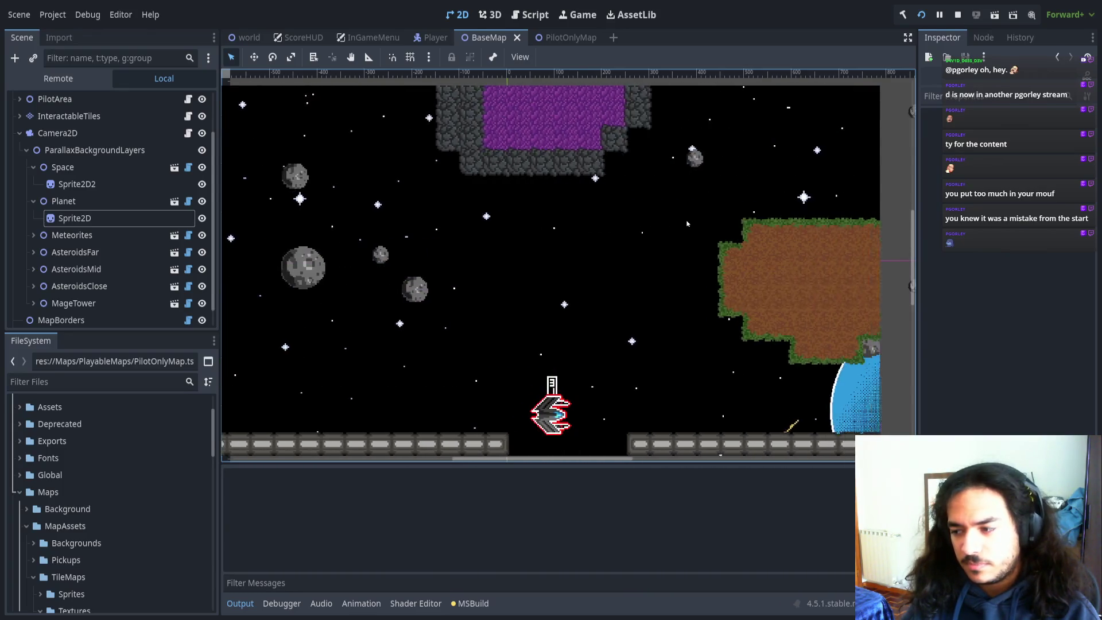
pyautogui.press('Up')
pyautogui.press('Left')
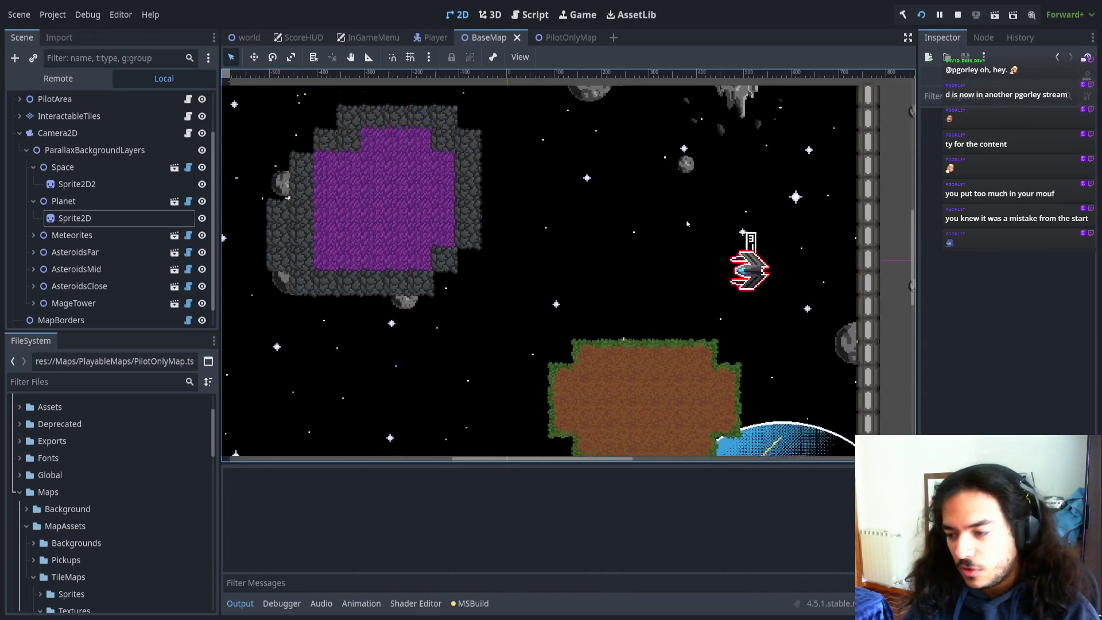
pyautogui.press('Right')
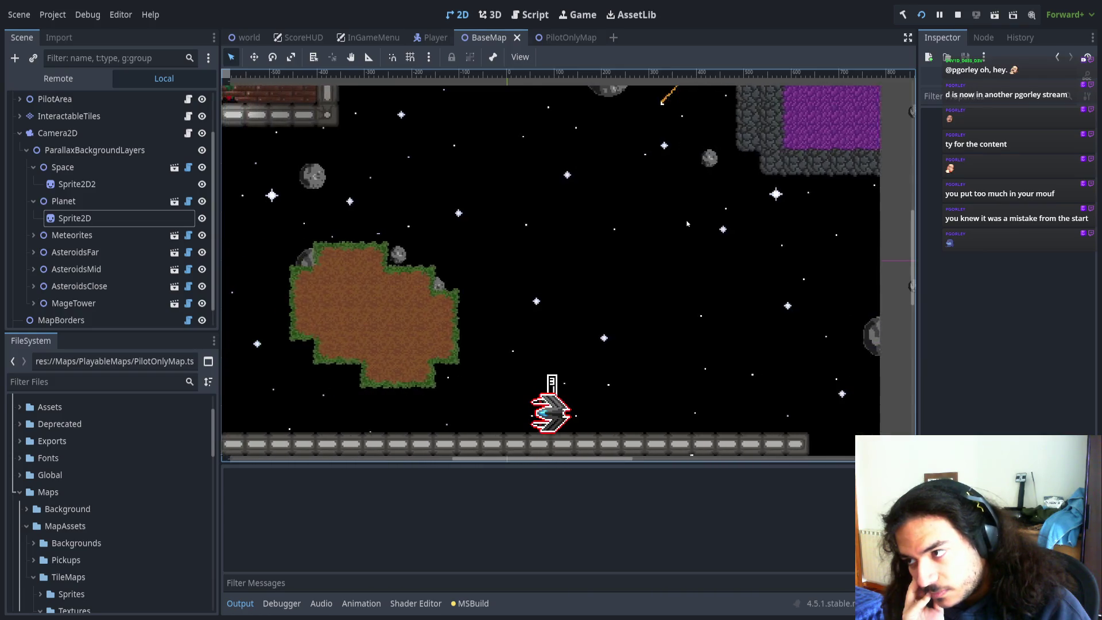
pyautogui.press('Up')
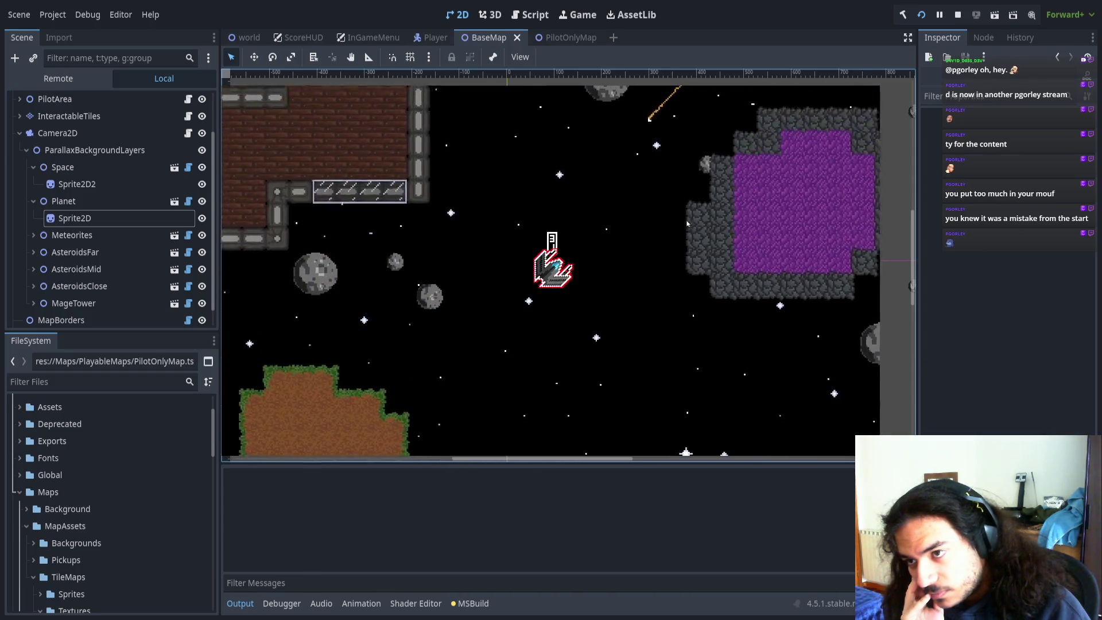
pyautogui.press('Left')
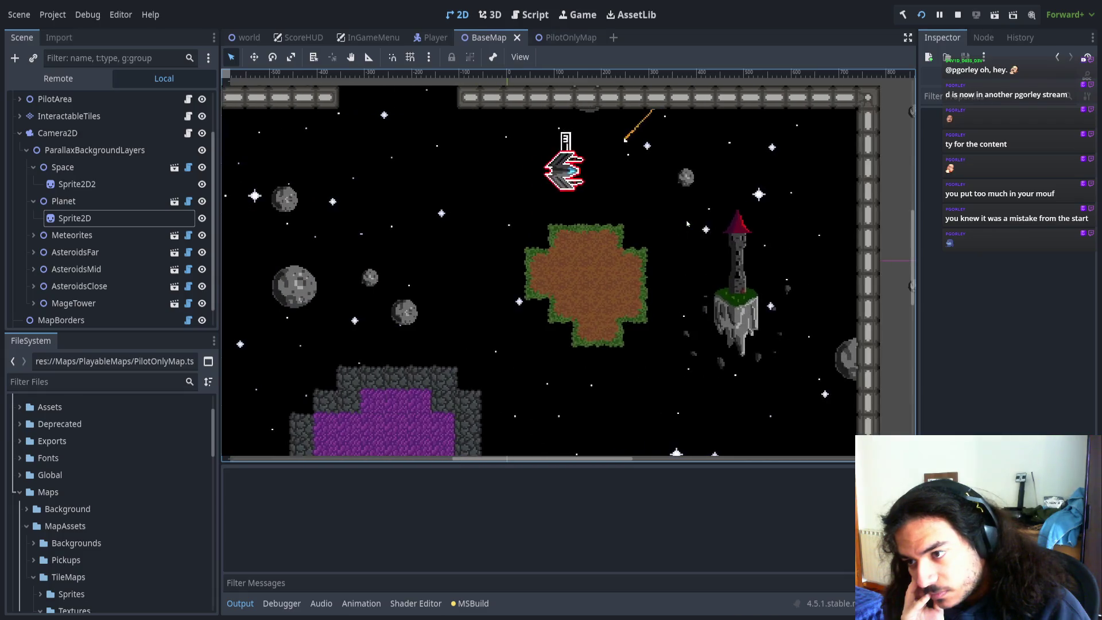
pyautogui.press('Up')
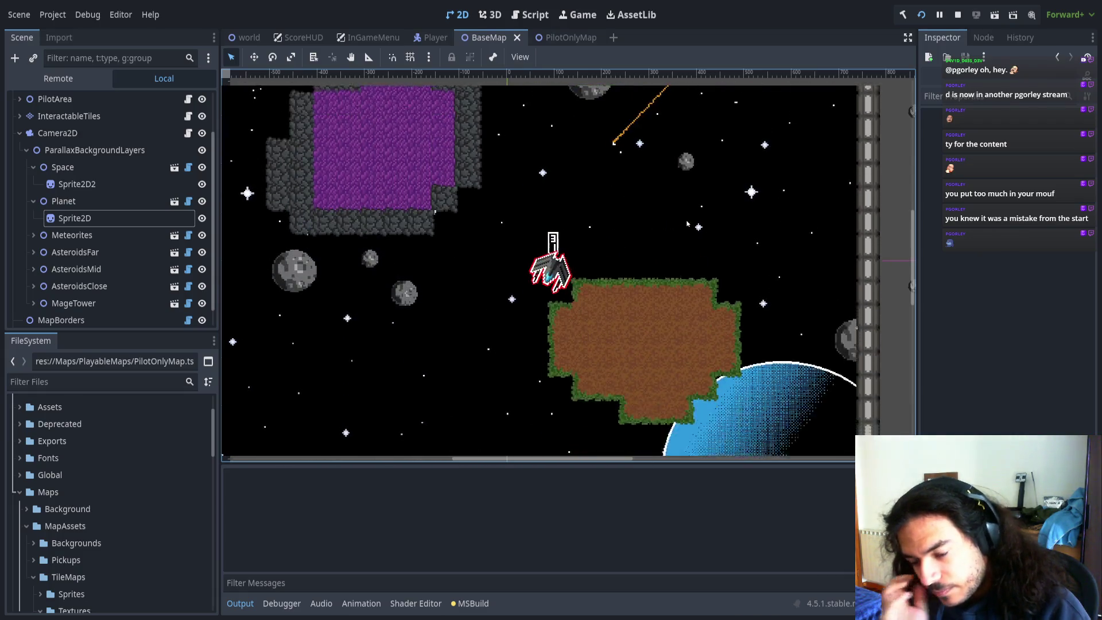
pyautogui.press('Left')
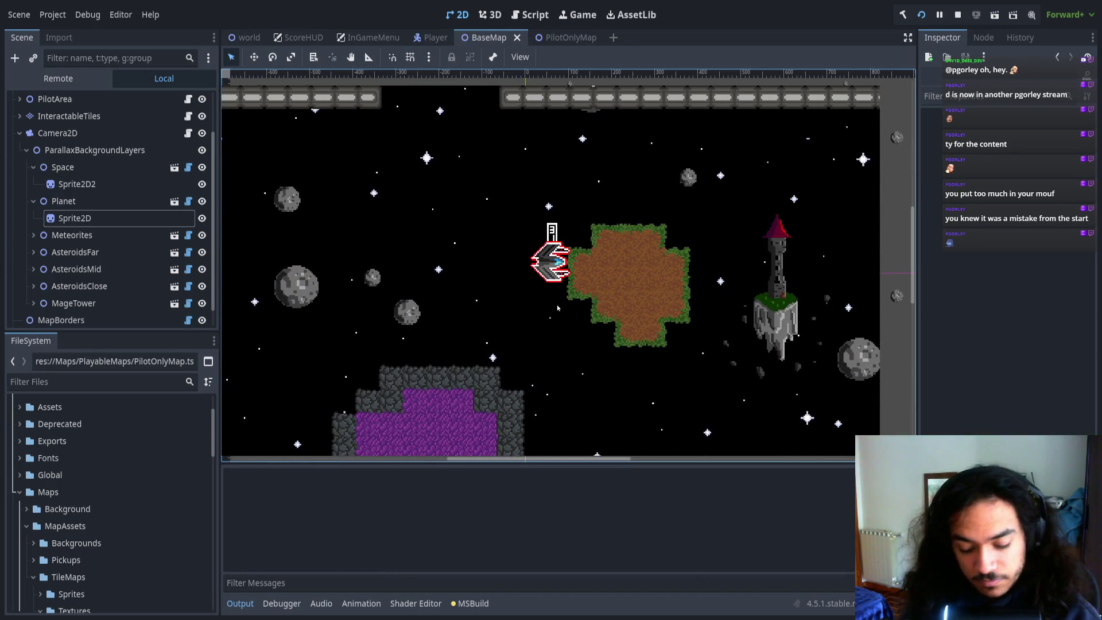
# - Stop the running game with F8 to return to the BaseMap editor view
pyautogui.press('F8')
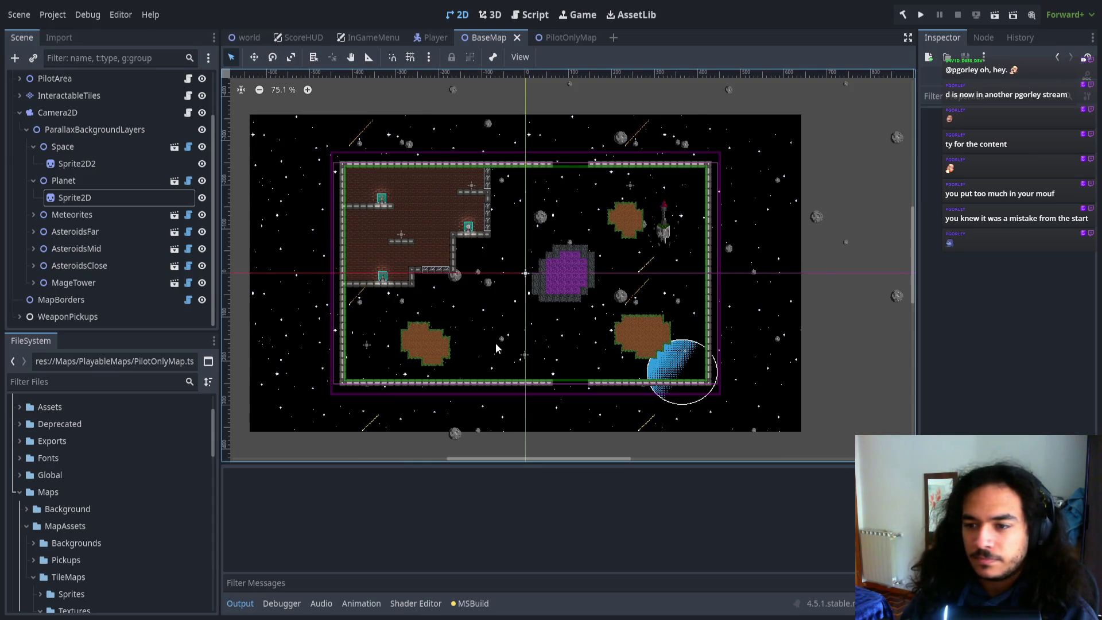
pyautogui.hscroll(-1, 632, 321)
pyautogui.scroll(-1, 631, 321)
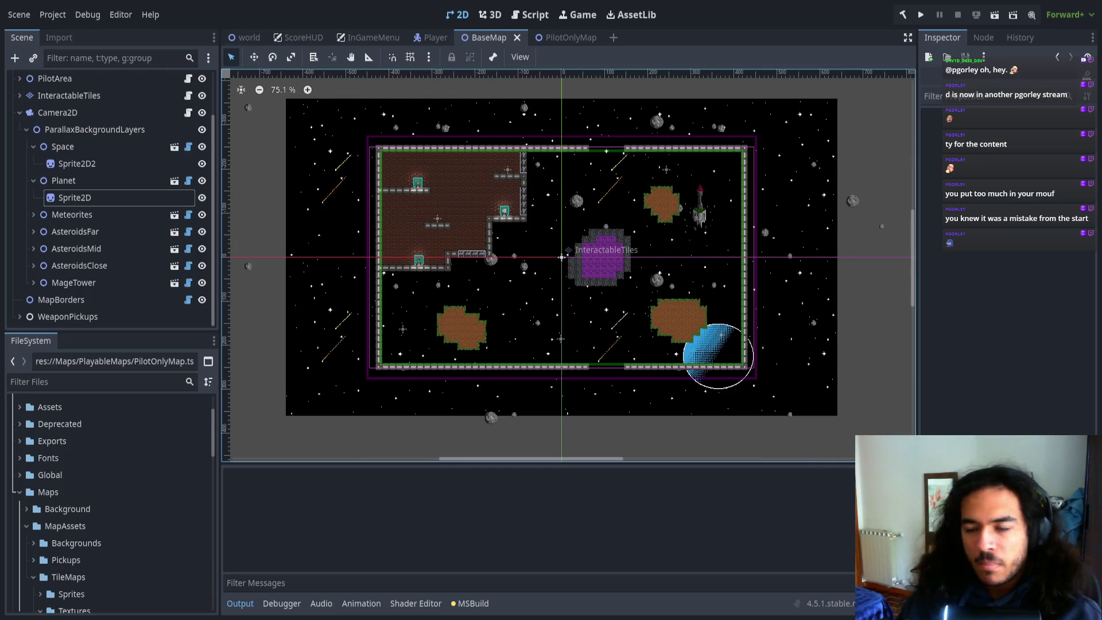
# - Review the Space layer, rebuild the C# project, fly the ship around the planet, then stop with F8
pyautogui.click(109, 147)
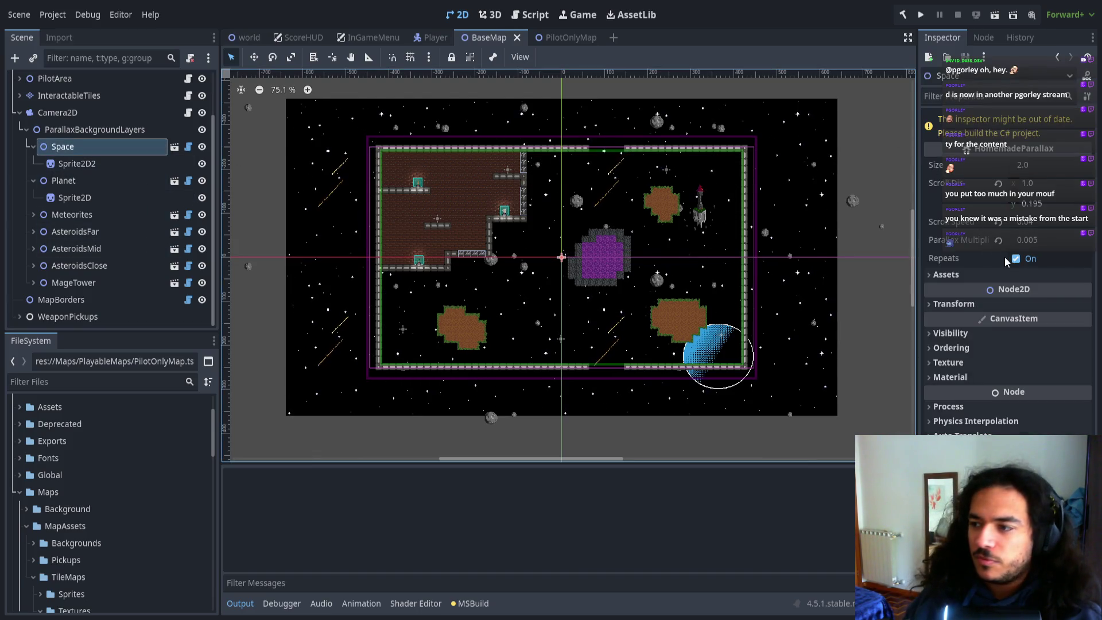
pyautogui.click(911, 22)
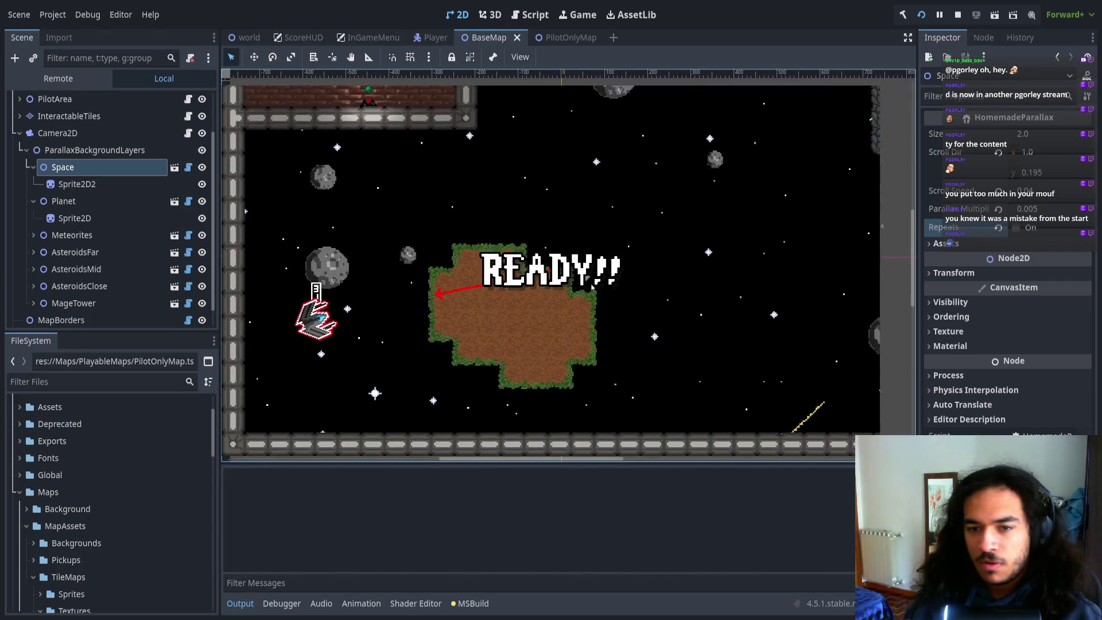
pyautogui.press('w')
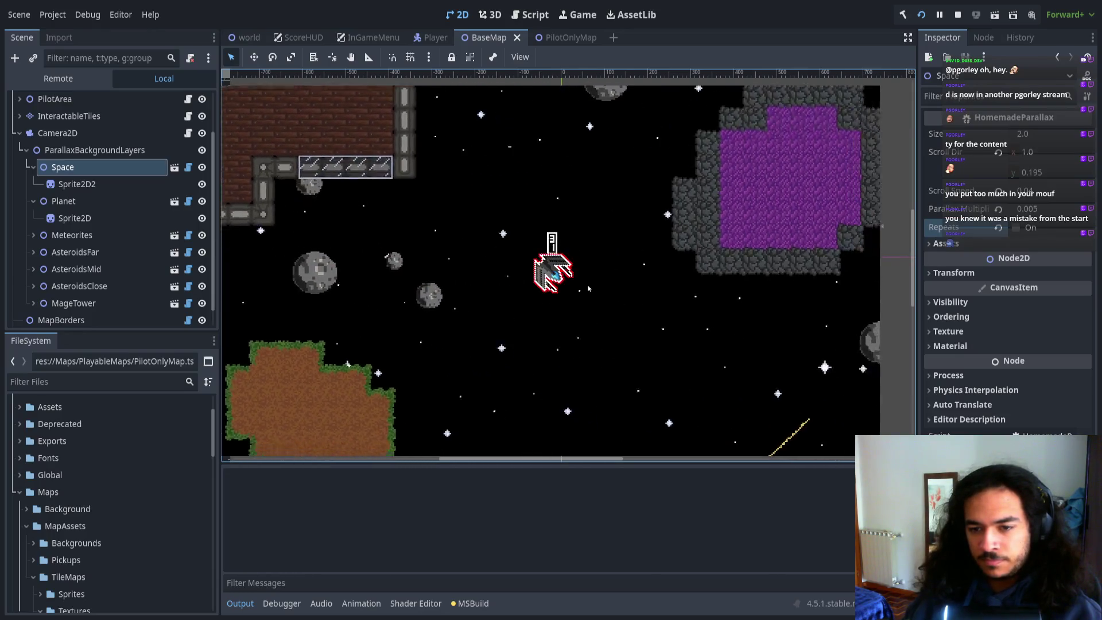
pyautogui.press('w')
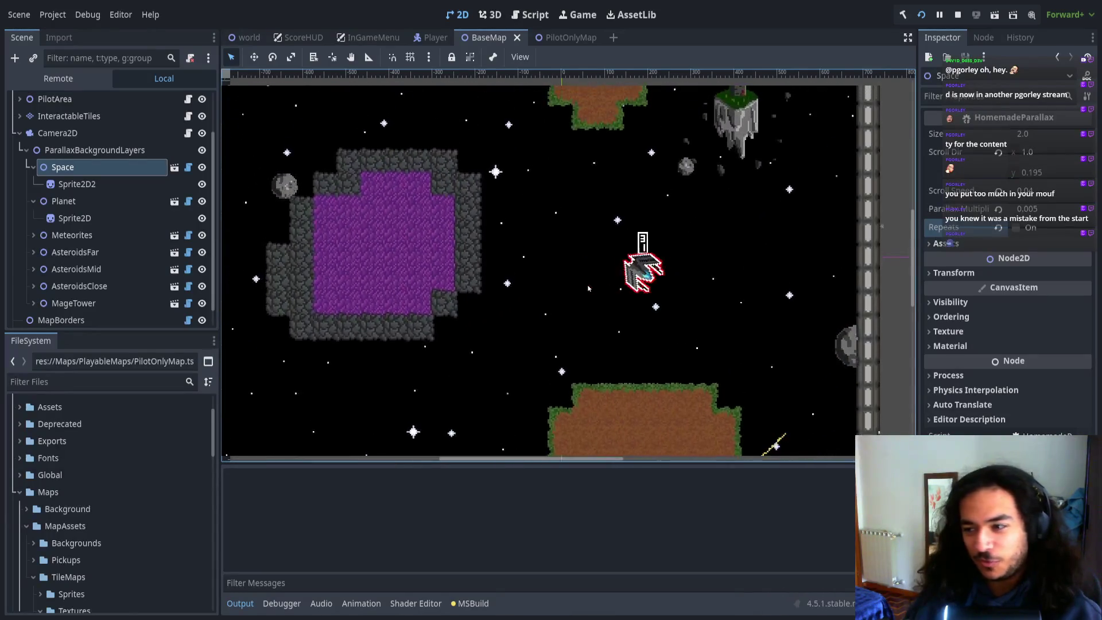
pyautogui.press('s')
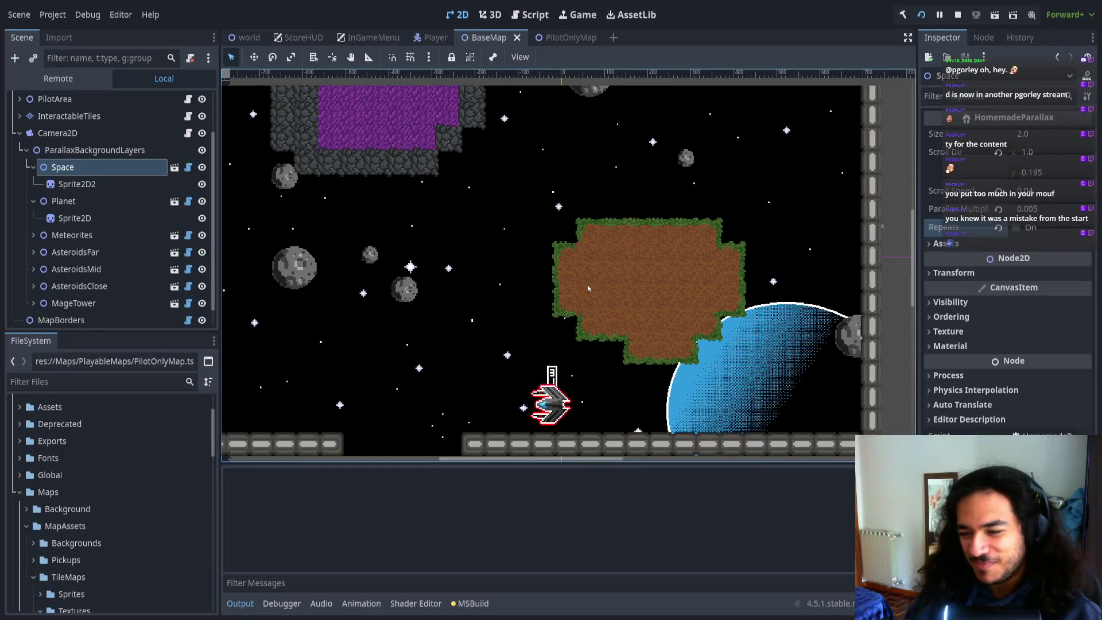
pyautogui.press('d')
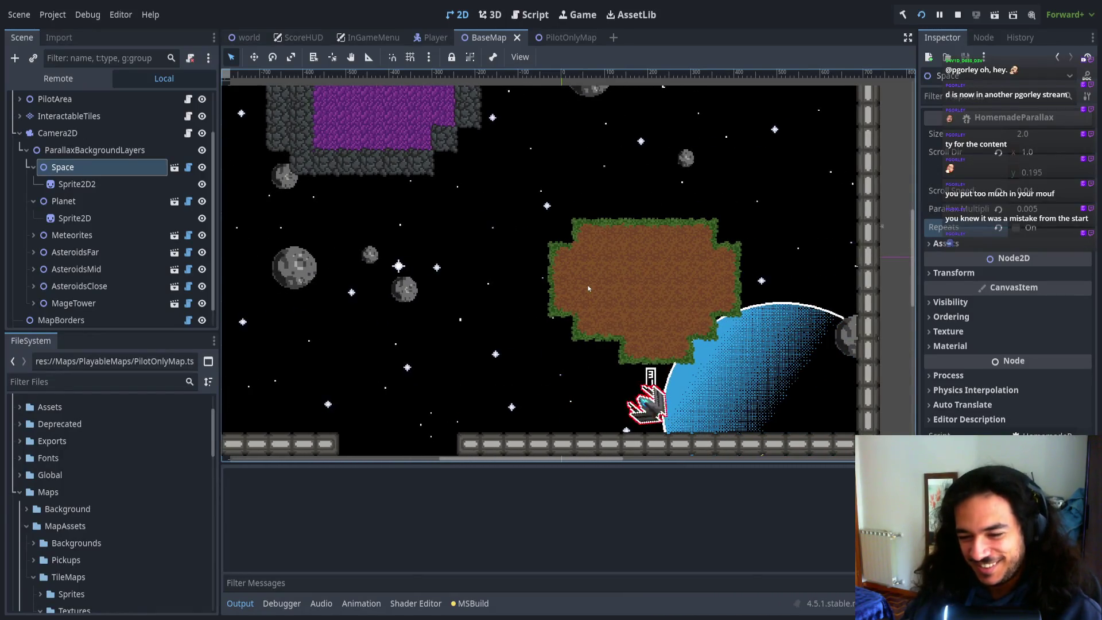
pyautogui.press('d')
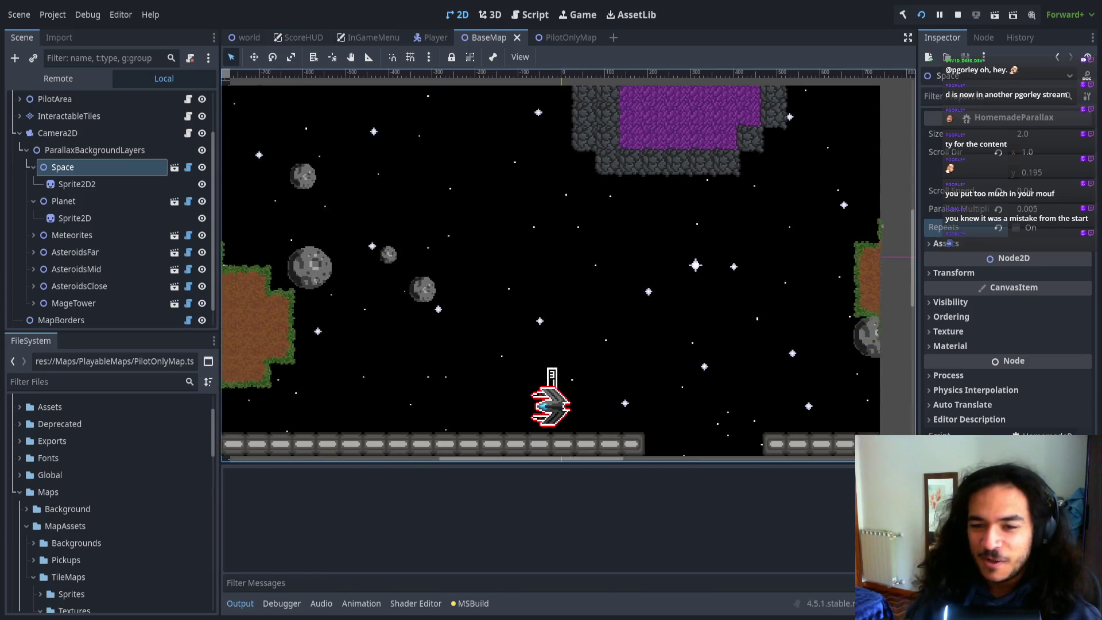
pyautogui.press('a')
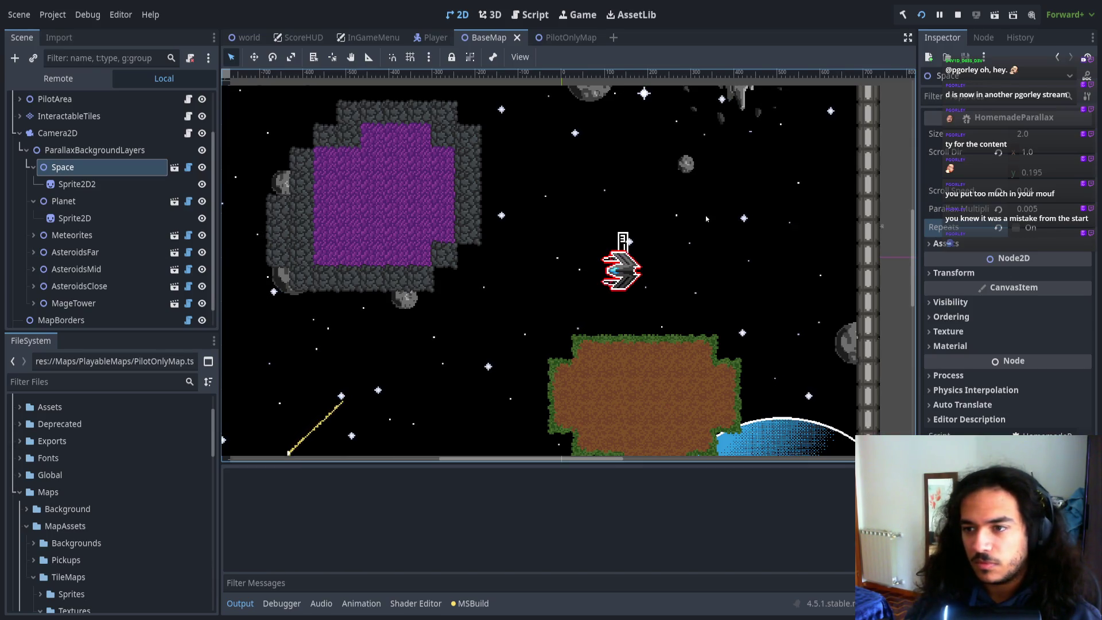
pyautogui.press('F8')
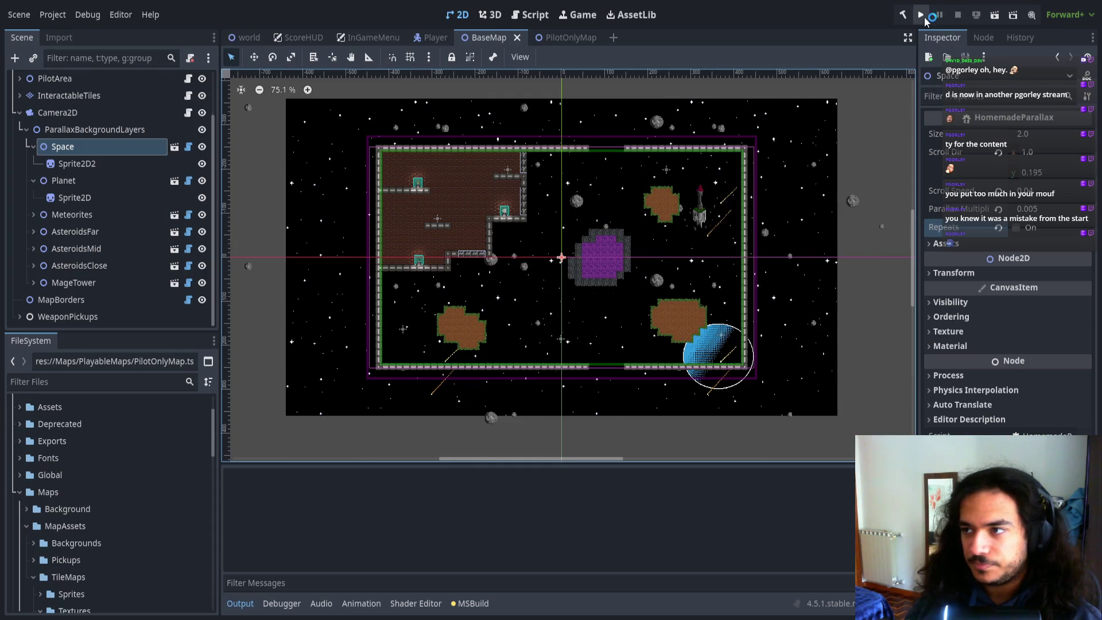
pyautogui.click(923, 17)
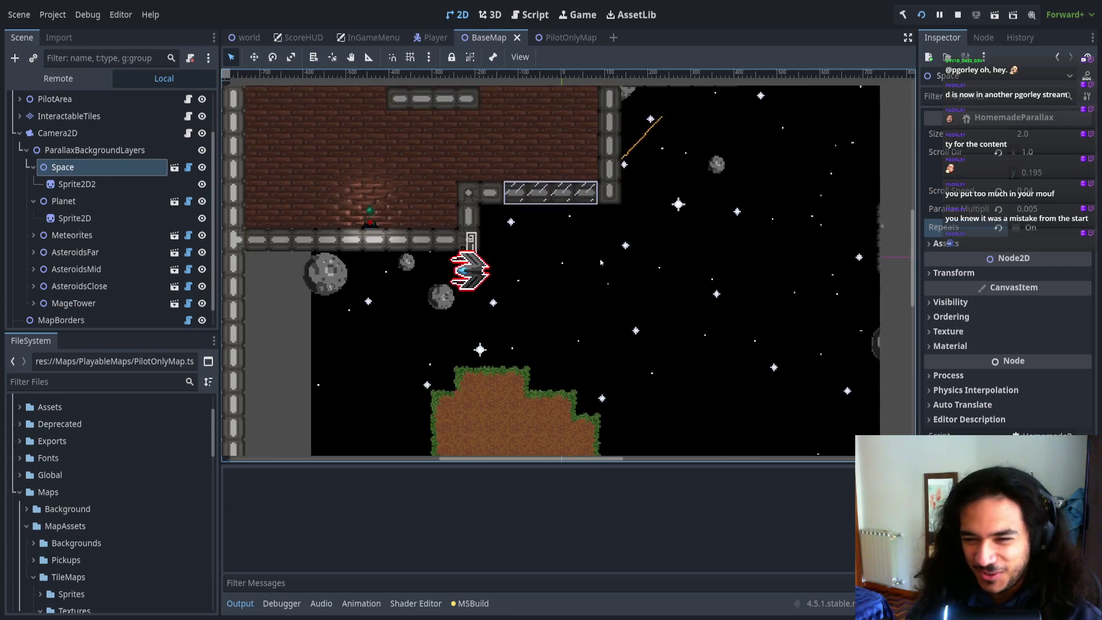
pyautogui.press('F8')
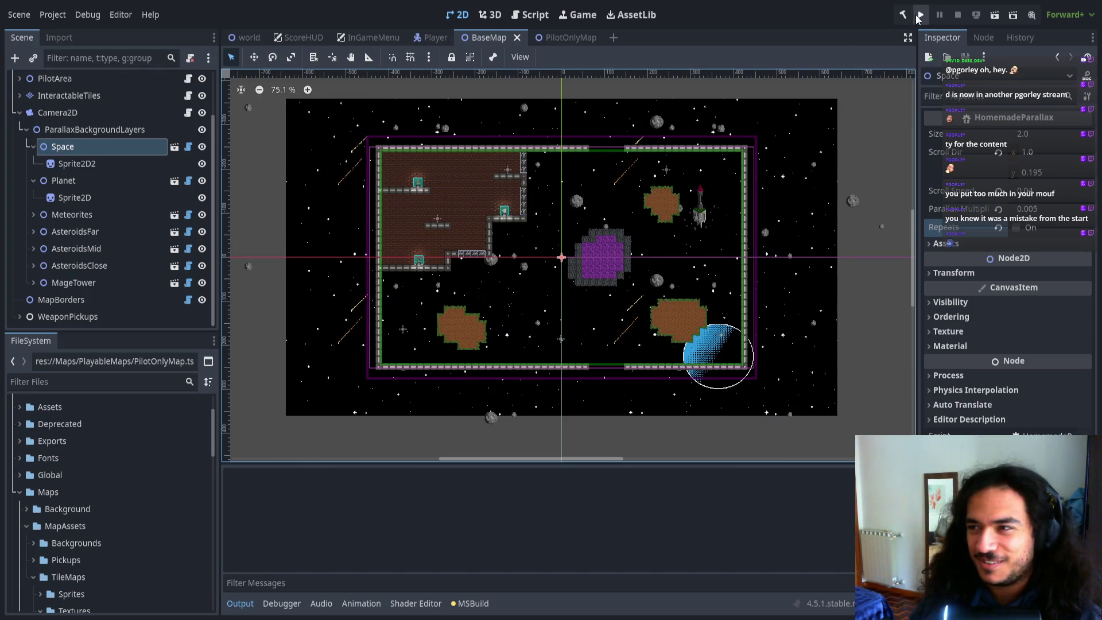
# - Build and run the game once more, then stop it with F8
pyautogui.click(918, 16)
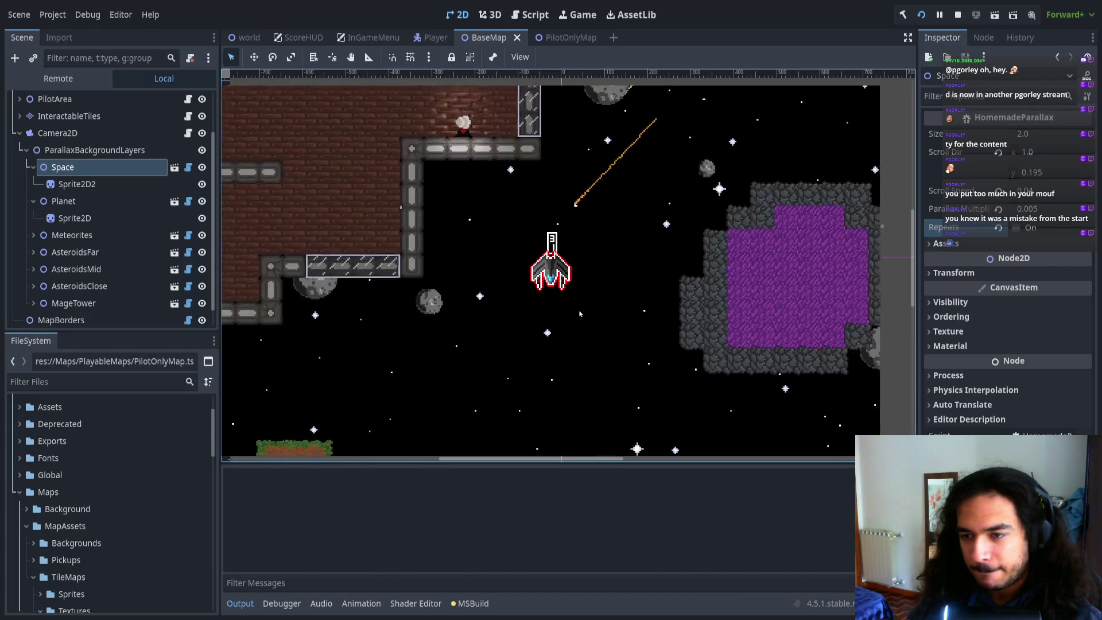
pyautogui.press('F8')
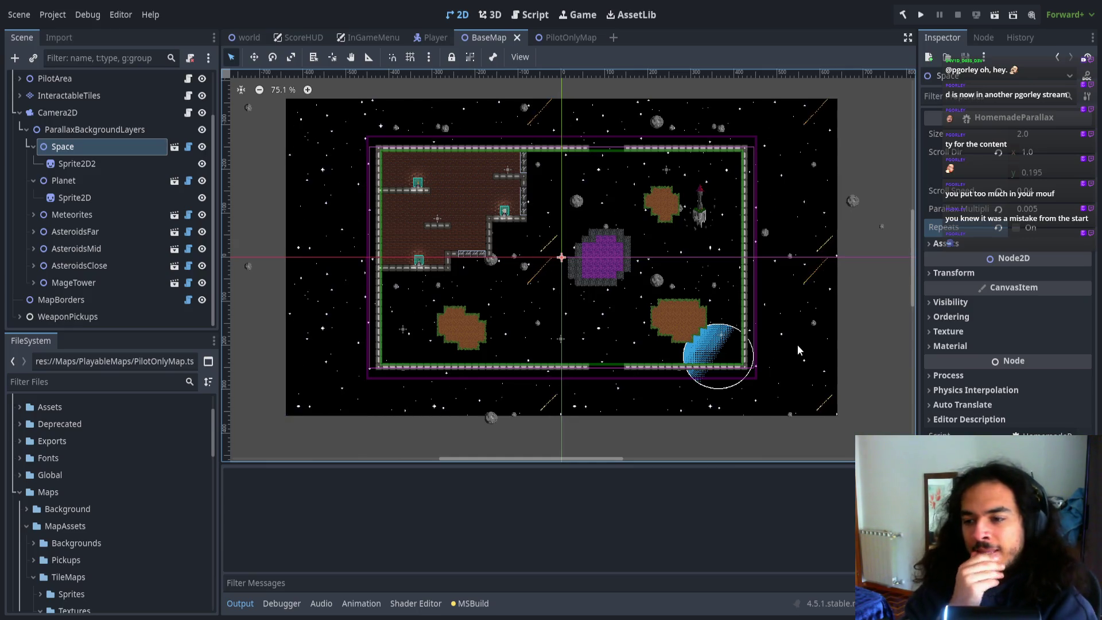
# - Drag the planet's Sprite2D up and left to about 237, 62 and run the game
pyautogui.click(281, 287)
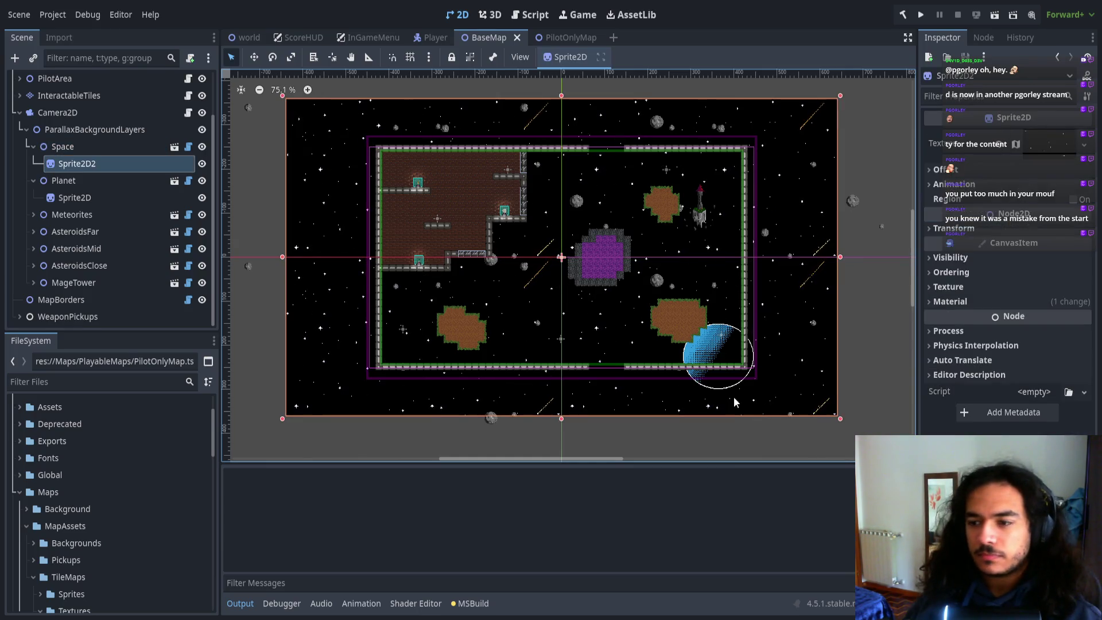
pyautogui.click(64, 180)
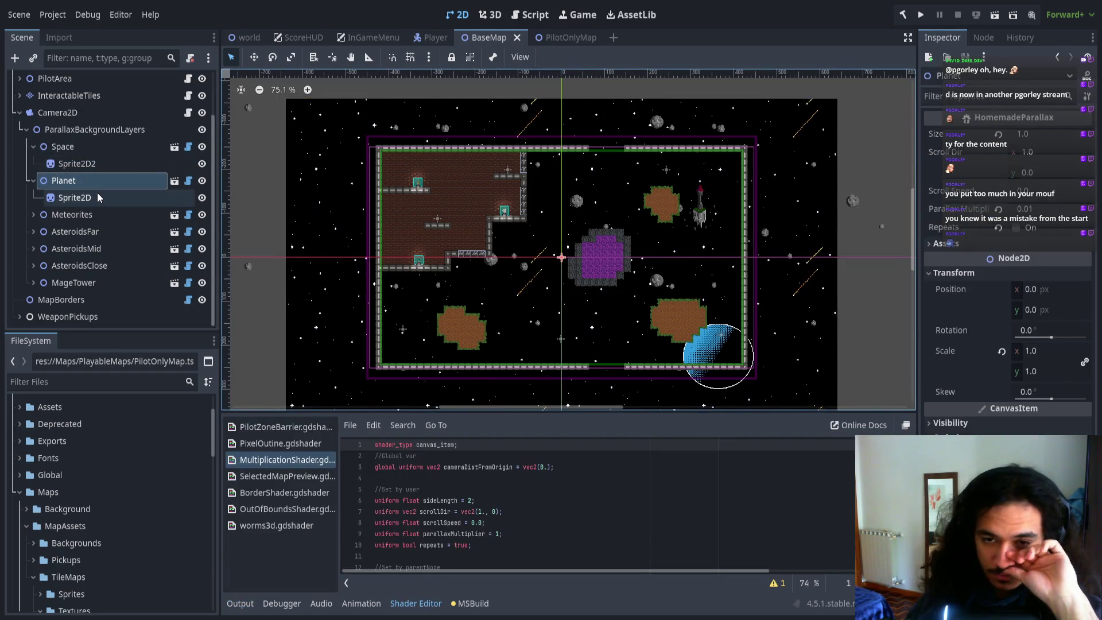
pyautogui.click(74, 197)
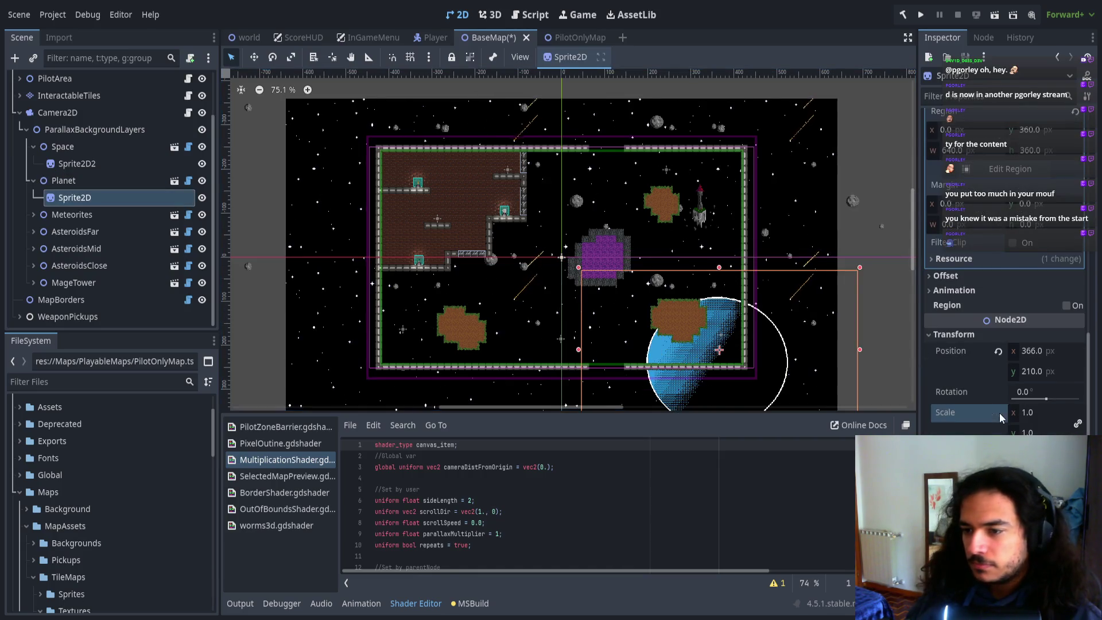
pyautogui.moveTo(778, 384)
pyautogui.mouseDown()
pyautogui.moveTo(729, 360)
pyautogui.moveTo(720, 316)
pyautogui.mouseUp()
pyautogui.click(921, 16)
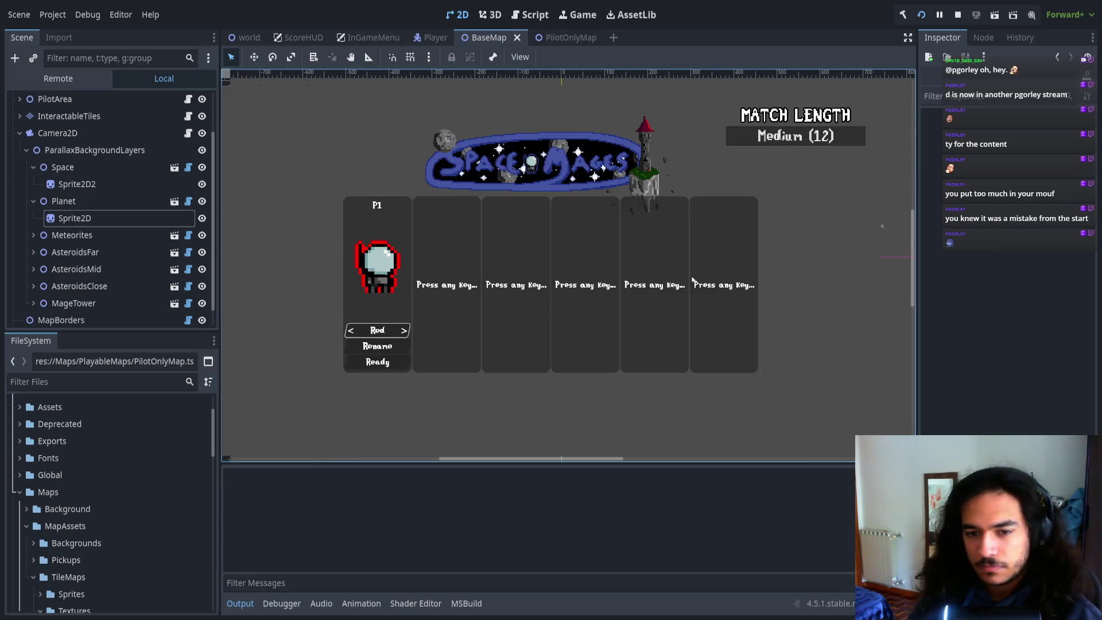
# - Ready up, fly the ship up, left, right and down across the map, then stop the game
pyautogui.press('Return')
pyautogui.press('Return')
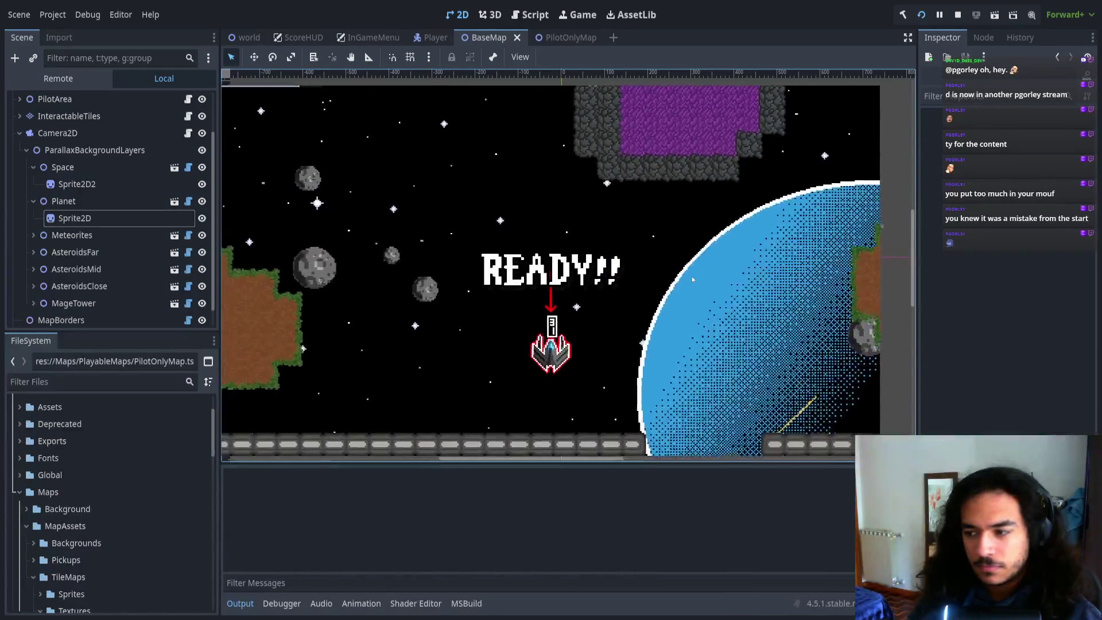
pyautogui.press('Up')
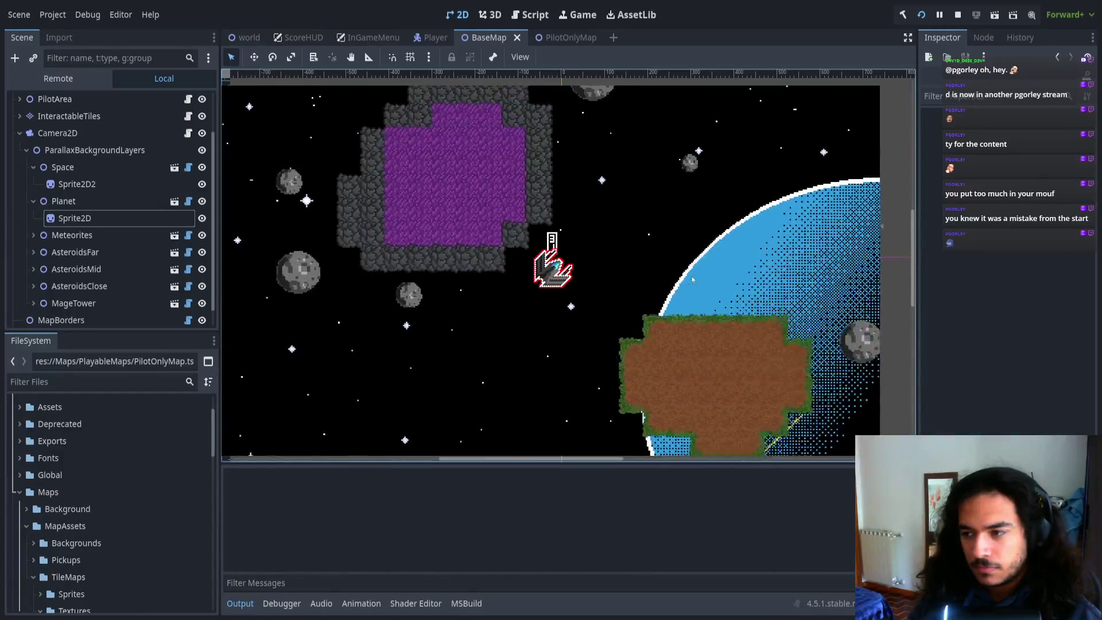
pyautogui.press('Left')
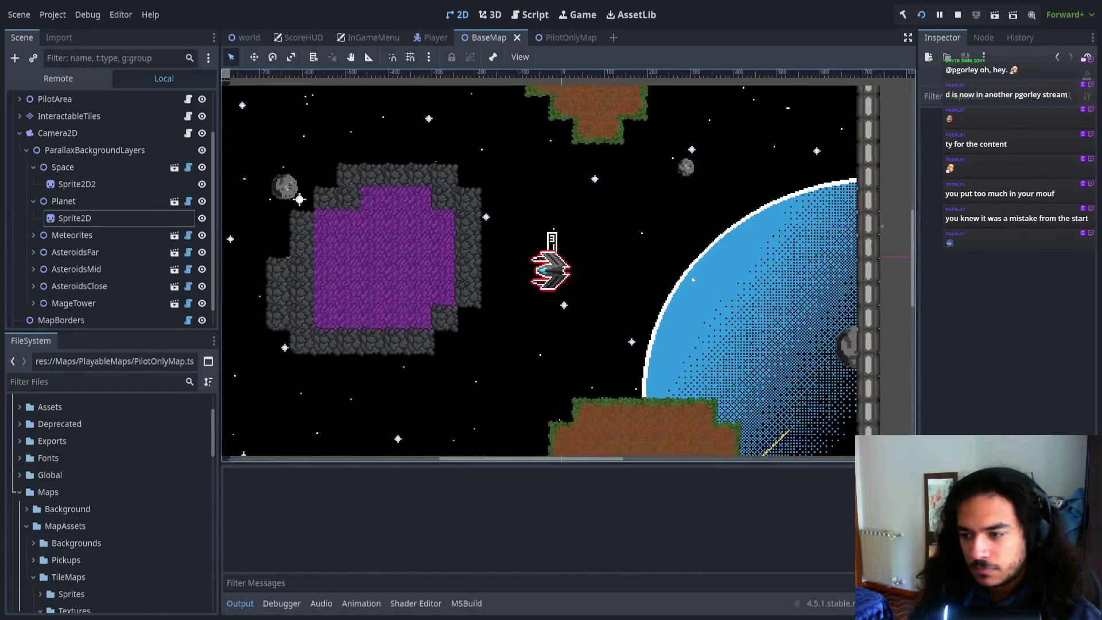
pyautogui.press('Left')
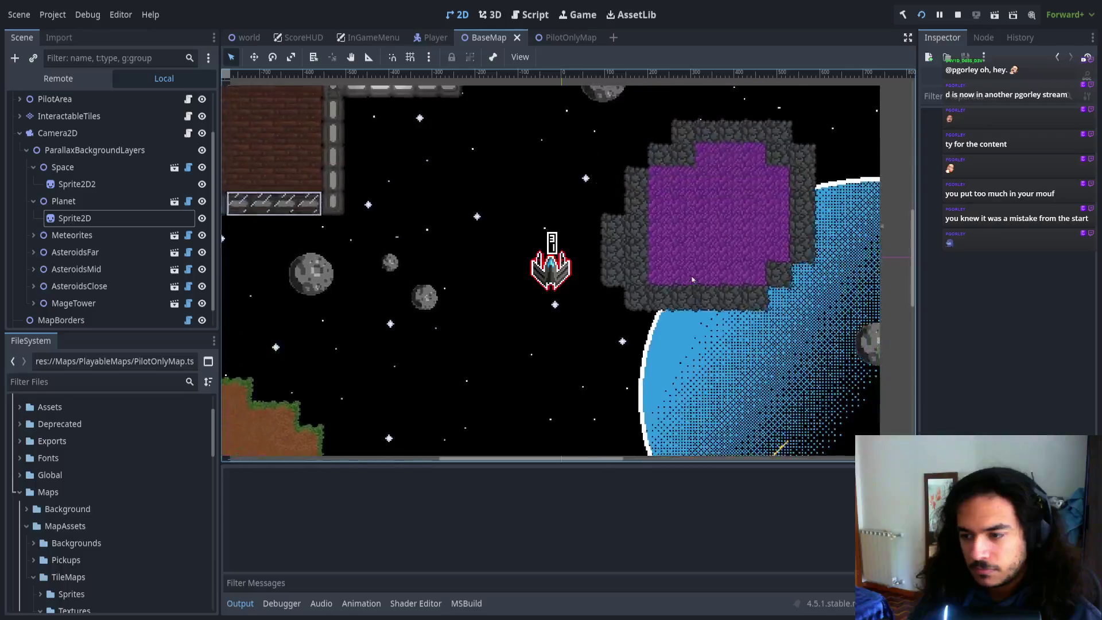
pyautogui.press('Up')
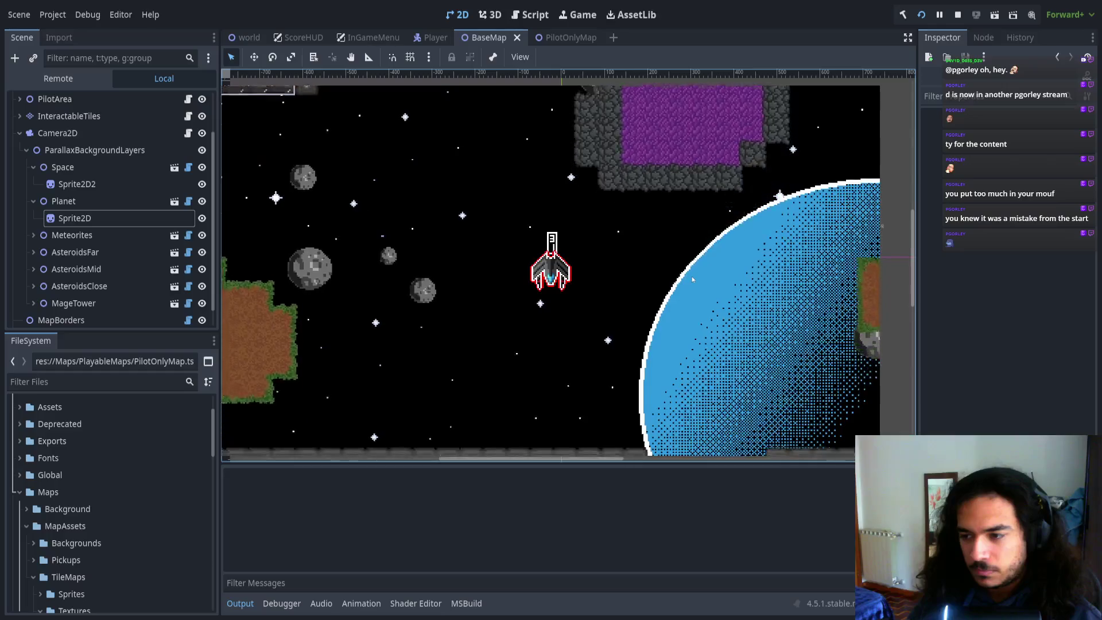
pyautogui.press('Right')
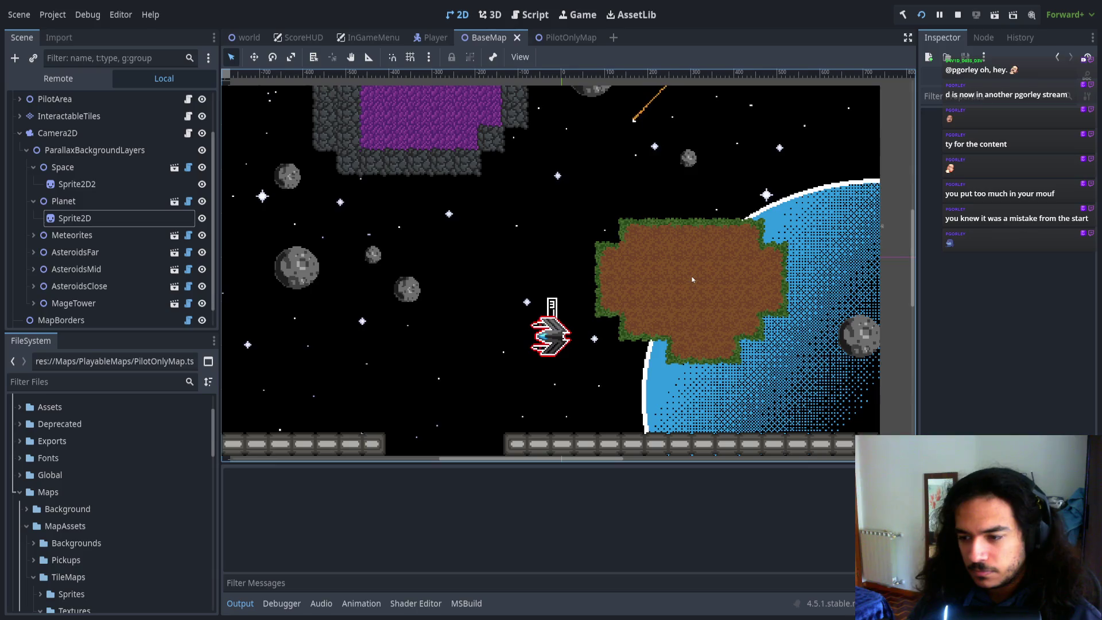
pyautogui.press('Down')
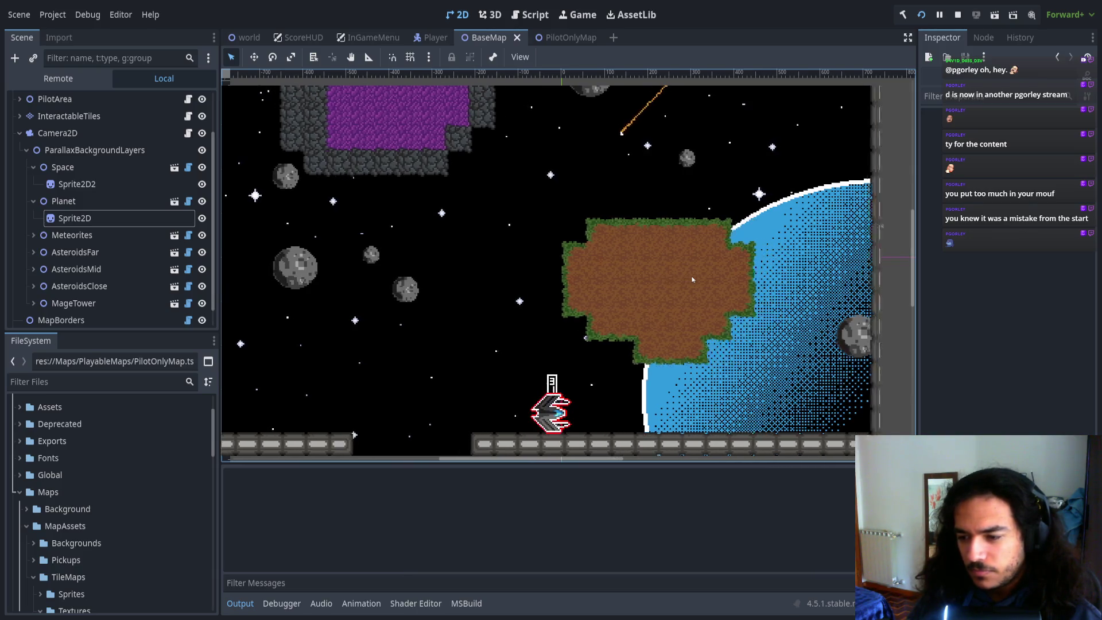
pyautogui.press('Left')
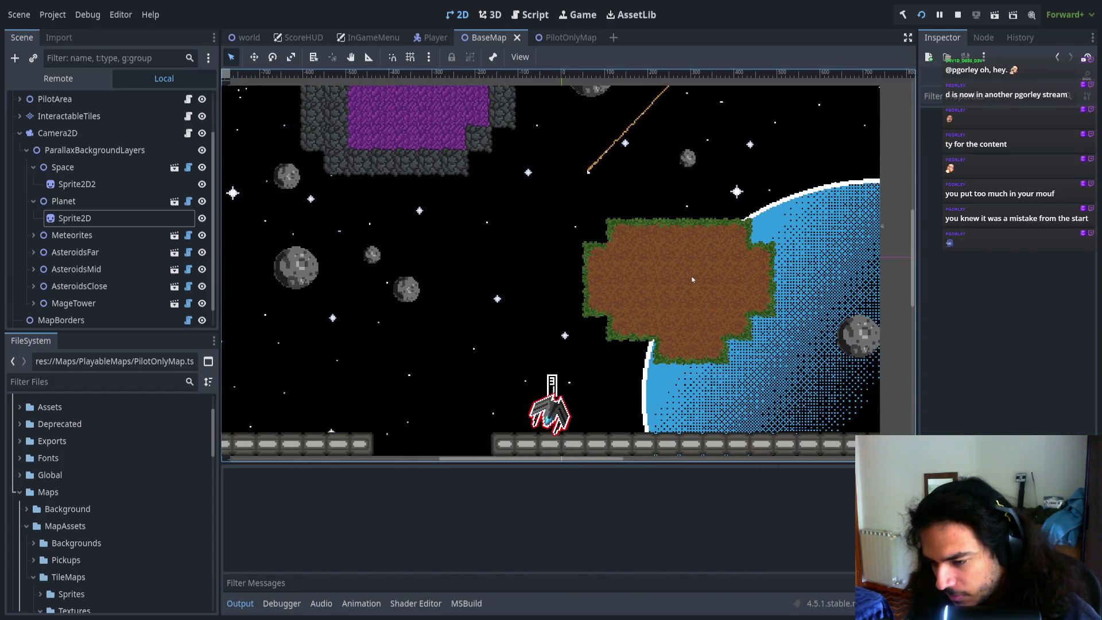
pyautogui.press('F8')
pyautogui.click(72, 199)
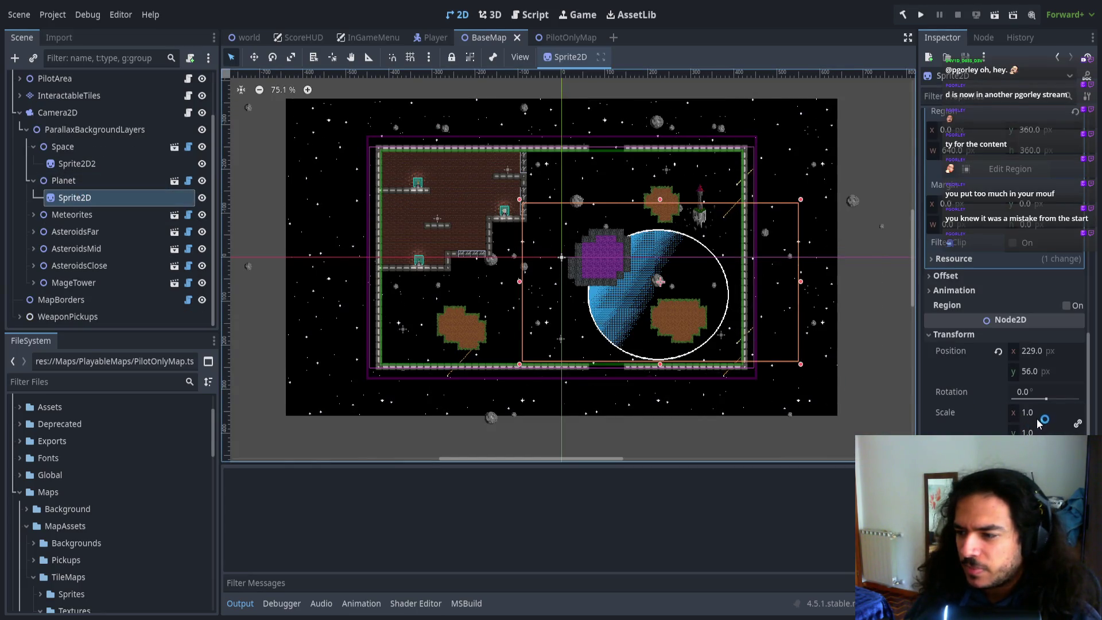
# - Select the Planet layer's Sprite2D in BaseMap, zoom in and out on it, then relaunch the game
pyautogui.click(100, 181)
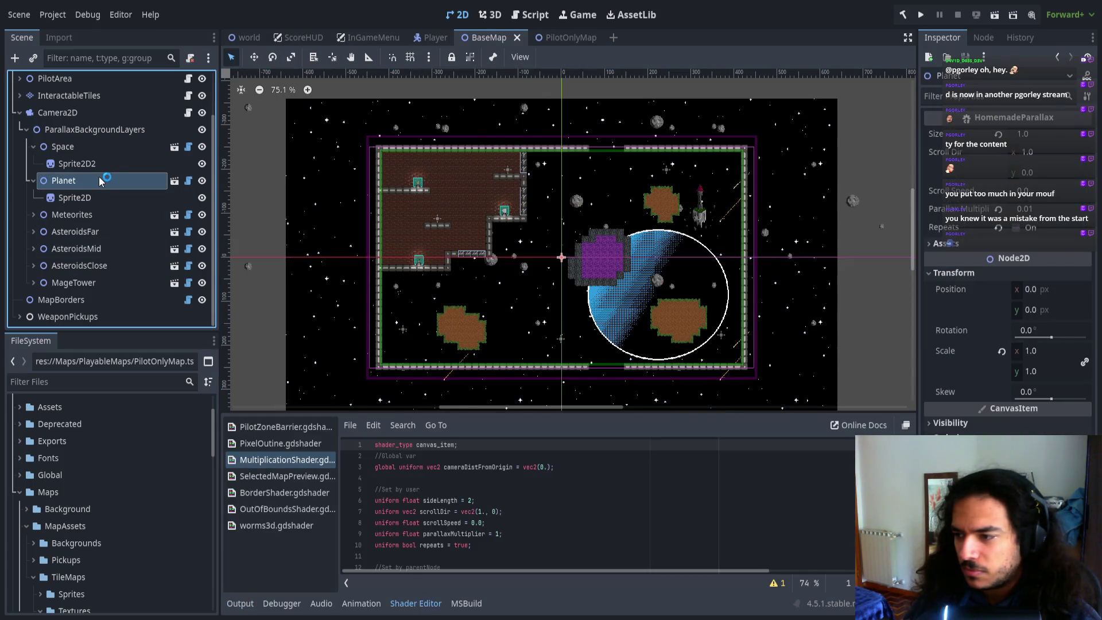
pyautogui.click(86, 197)
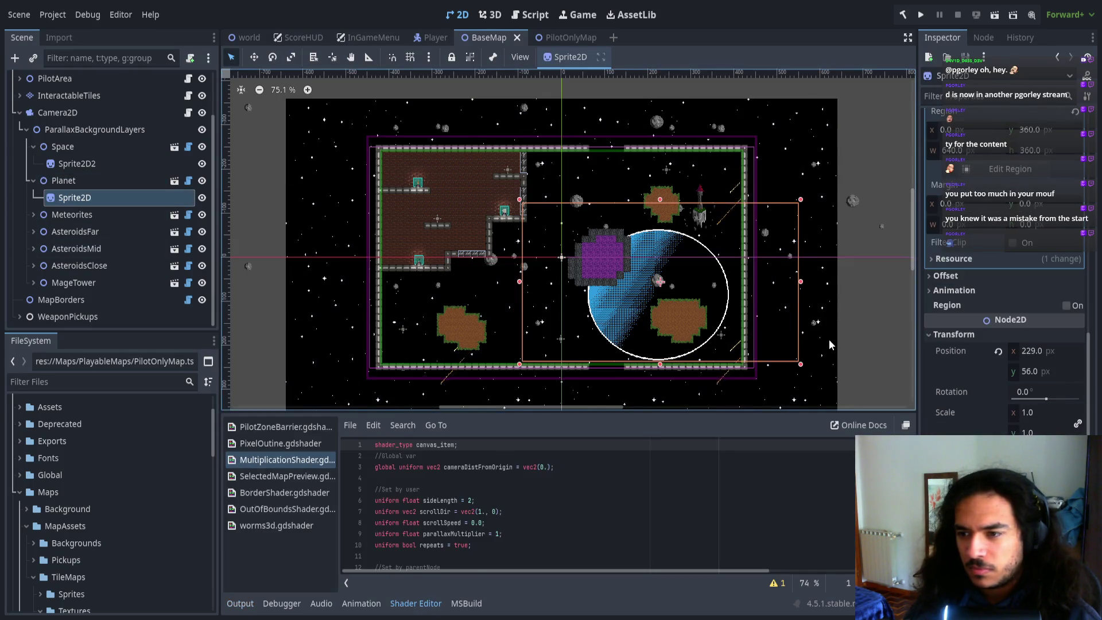
pyautogui.scroll(20, 687, 300)
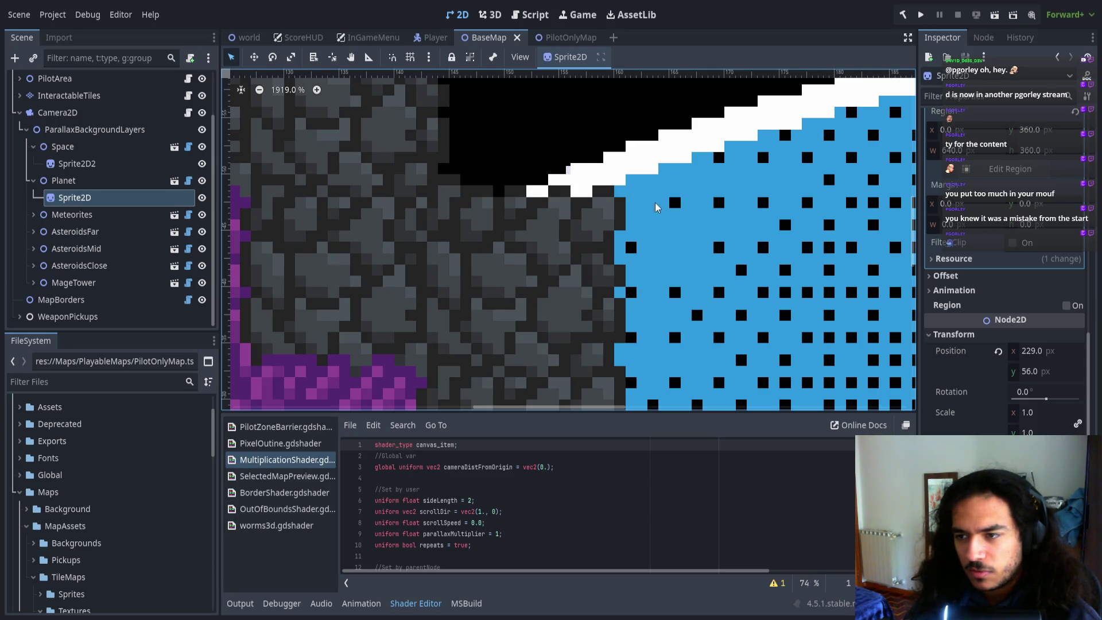
pyautogui.scroll(-12, 524, 209)
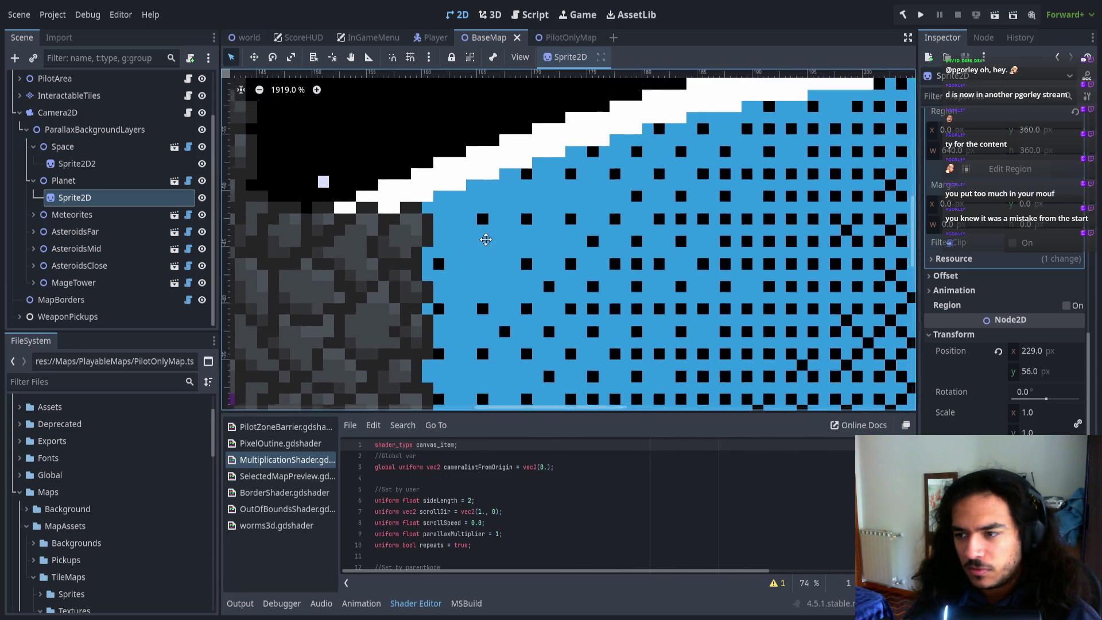
pyautogui.scroll(-17, 585, 193)
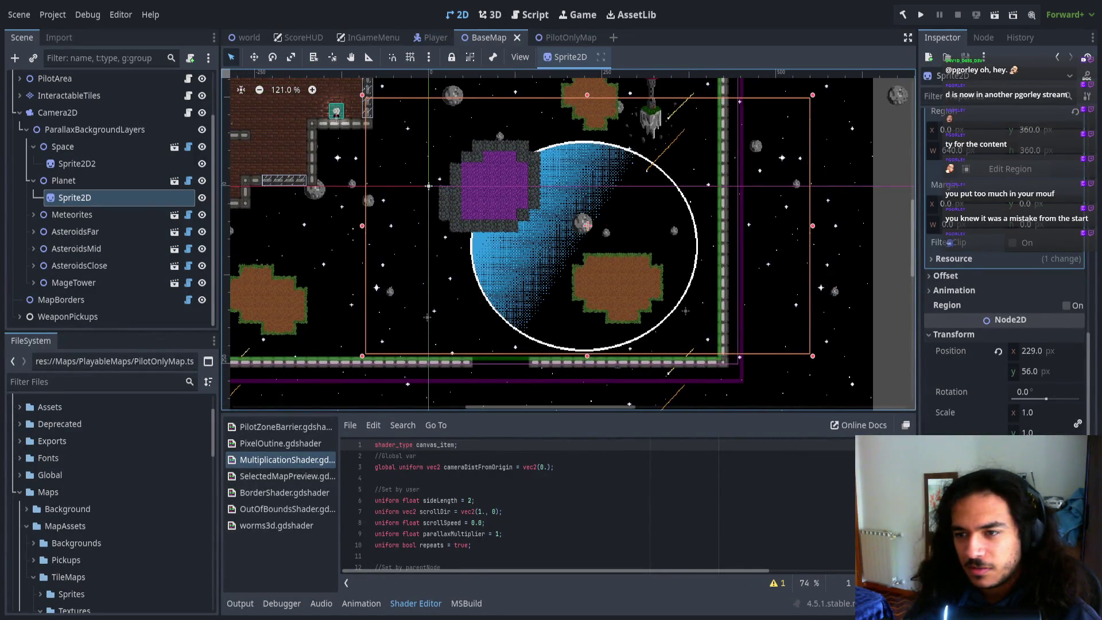
pyautogui.click(922, 16)
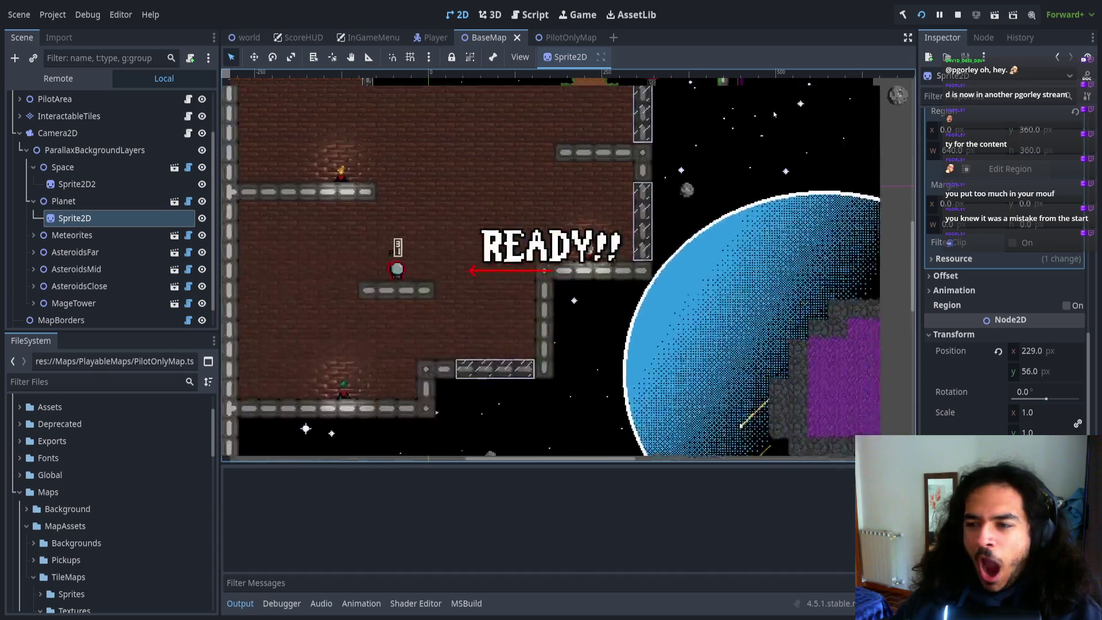
# - Fly the ship out of the brick building and around the planet, then switch to the PilotOnlyMap scene
pyautogui.press('Right')
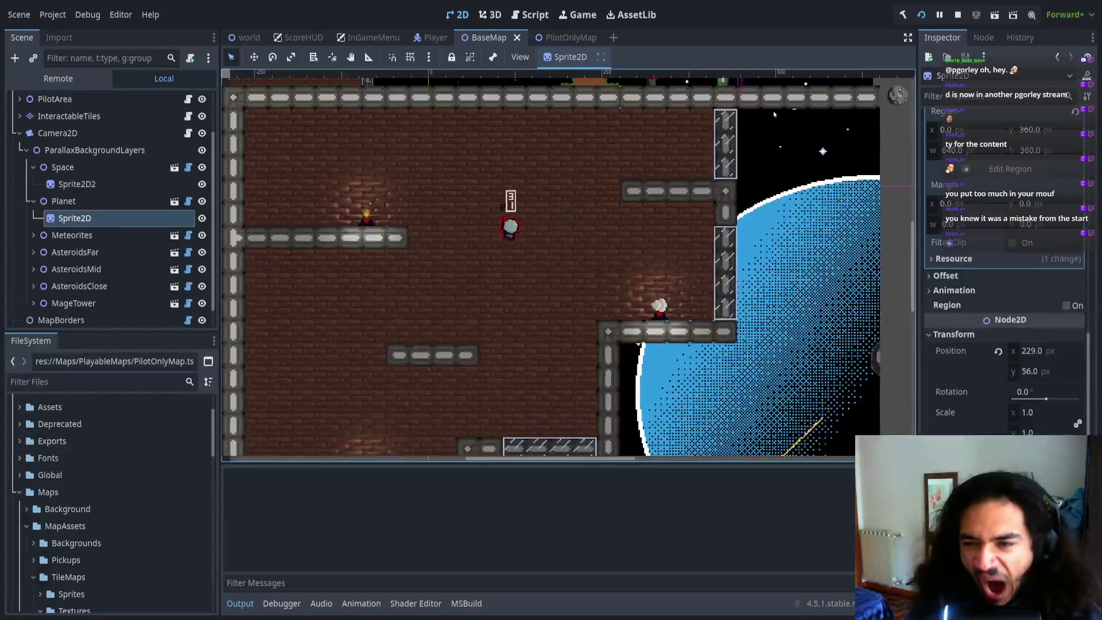
pyautogui.press('Up')
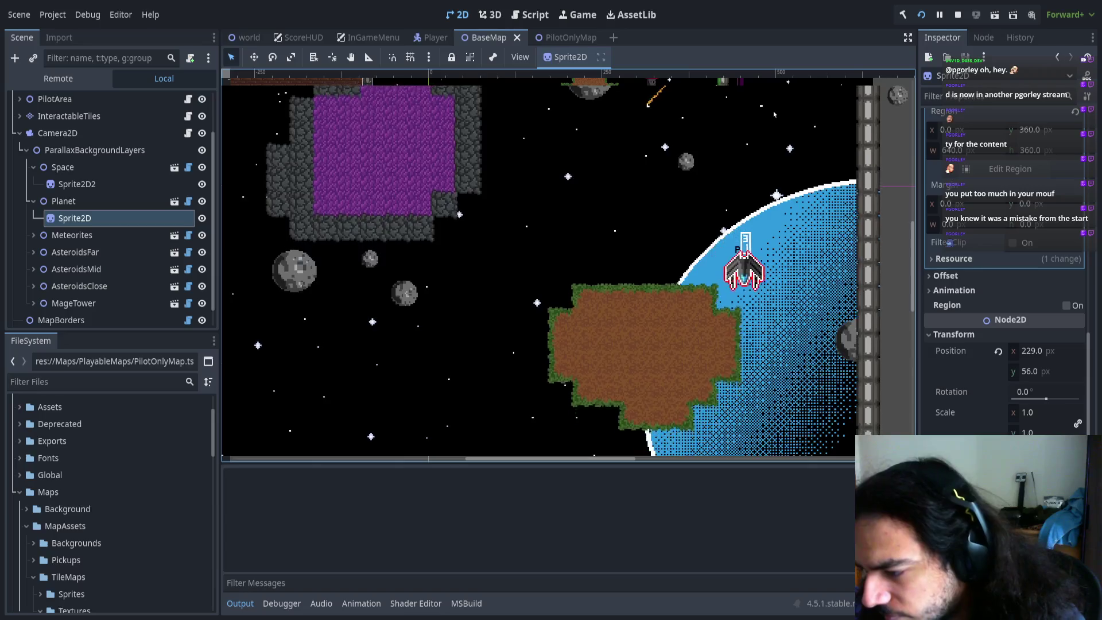
pyautogui.press('Right')
pyautogui.press('Left')
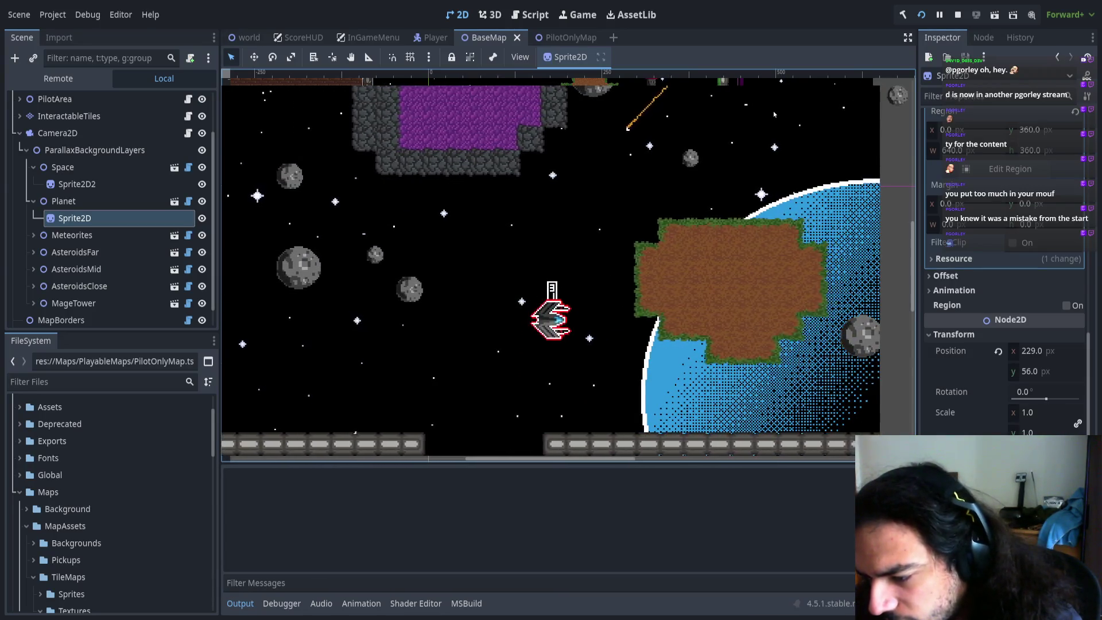
pyautogui.press('Up')
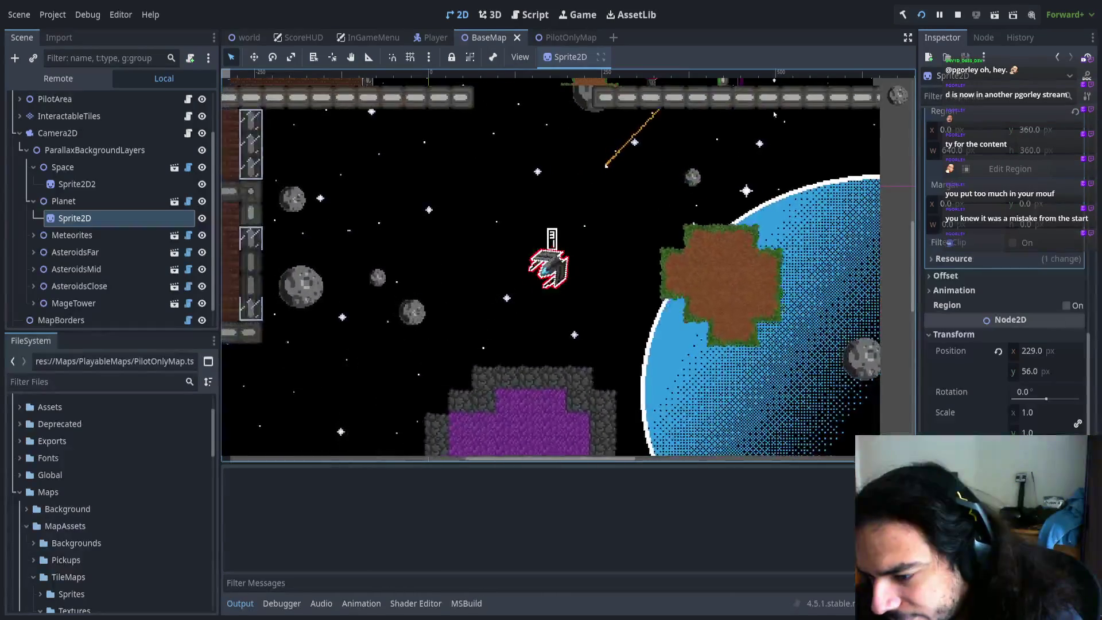
pyautogui.press('Down')
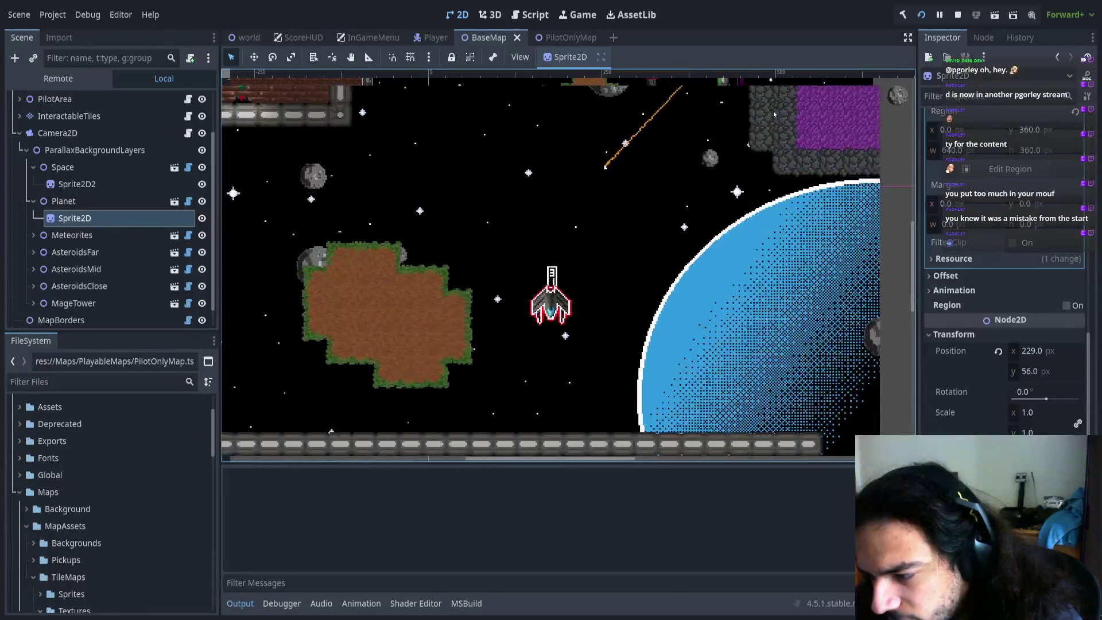
pyautogui.press('Up')
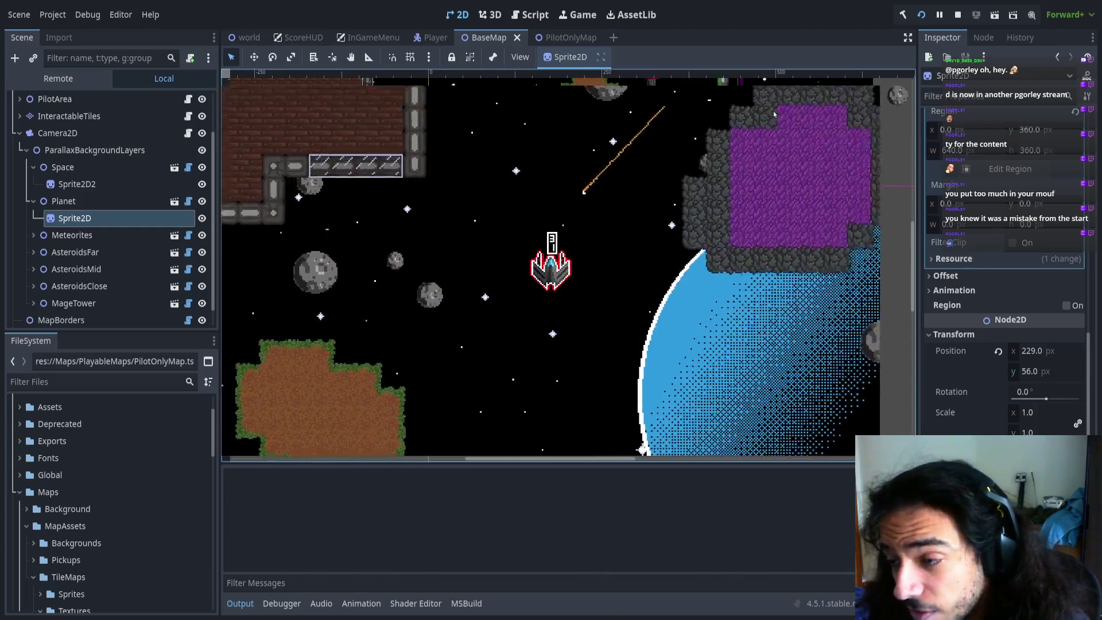
pyautogui.press('Left')
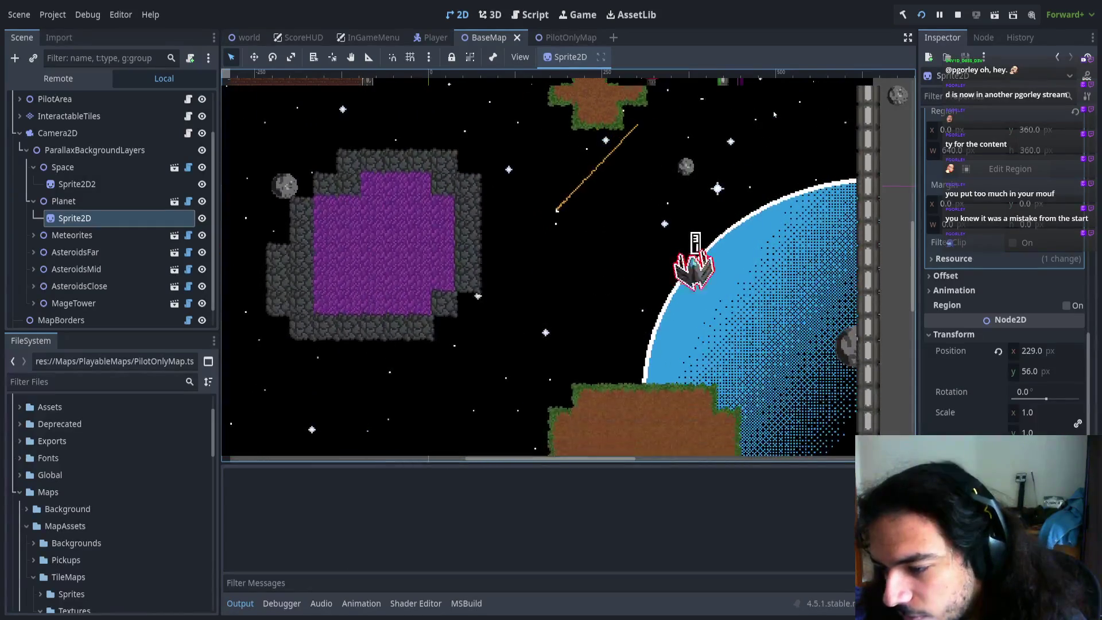
pyautogui.press('Left')
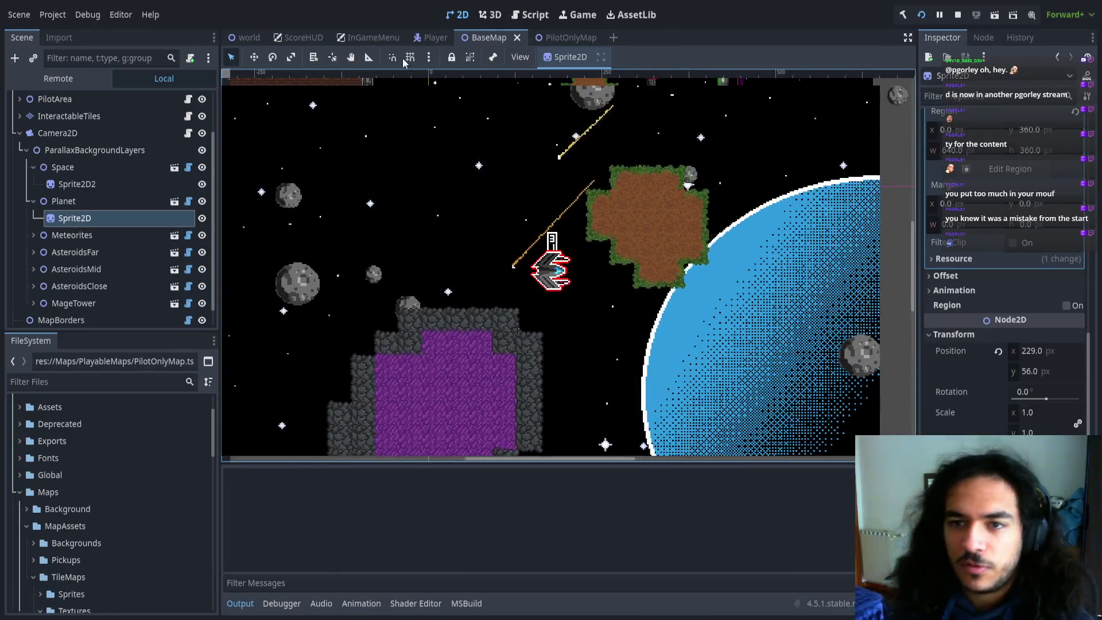
pyautogui.click(556, 35)
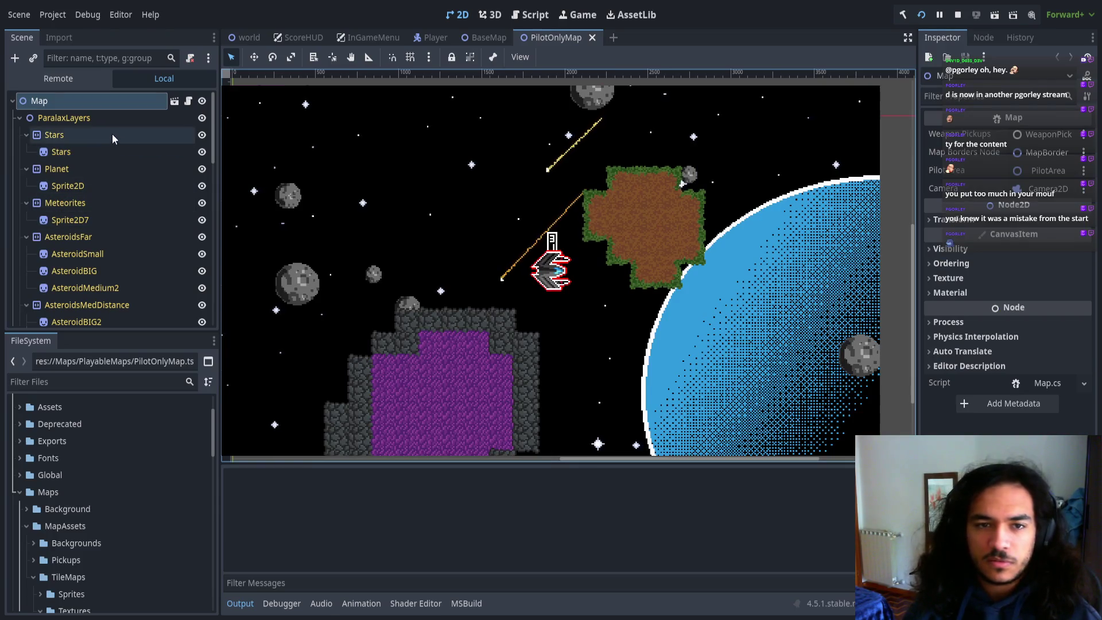
# - Select the Planet's Sprite2D in PilotOnlyMap, frame it, and zoom far out over the map
pyautogui.click(81, 183)
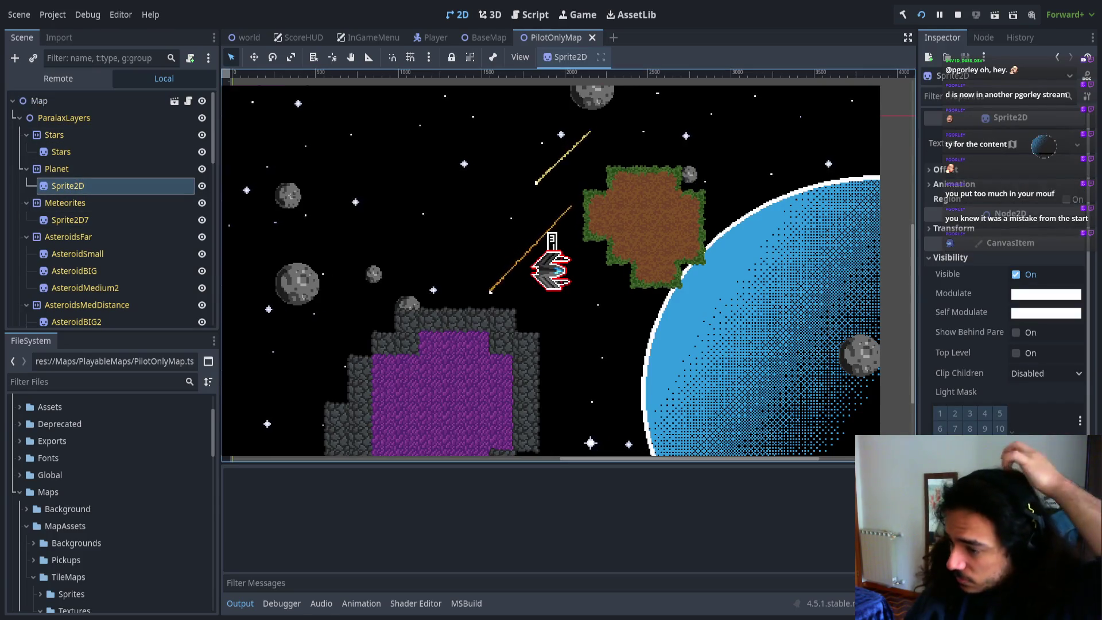
pyautogui.press('f')
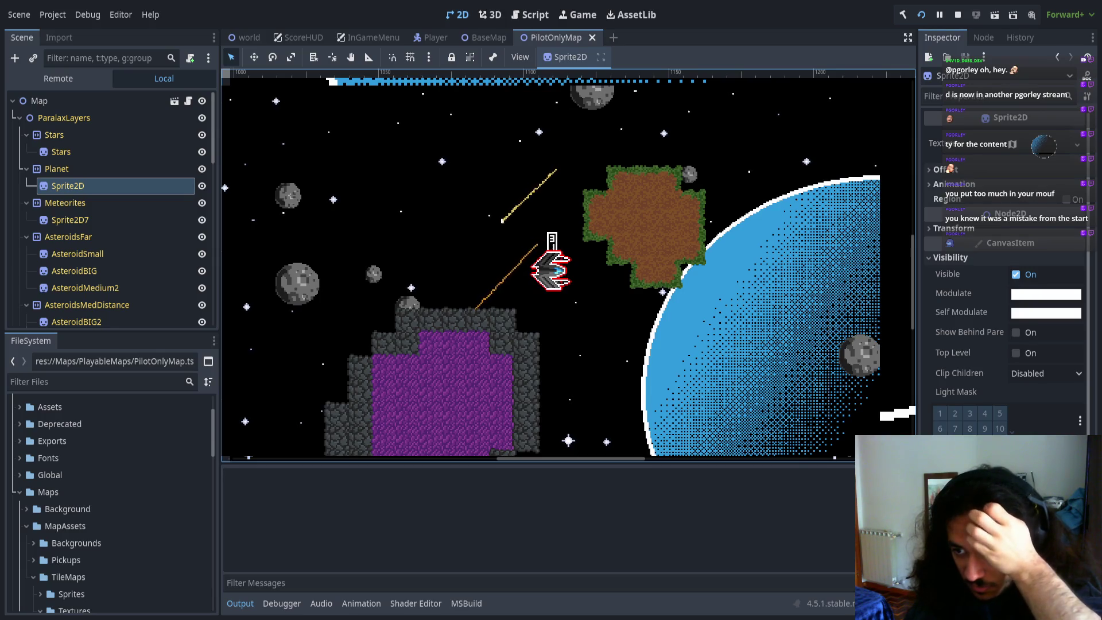
pyautogui.press('-')
pyautogui.press('-')
pyautogui.press('-')
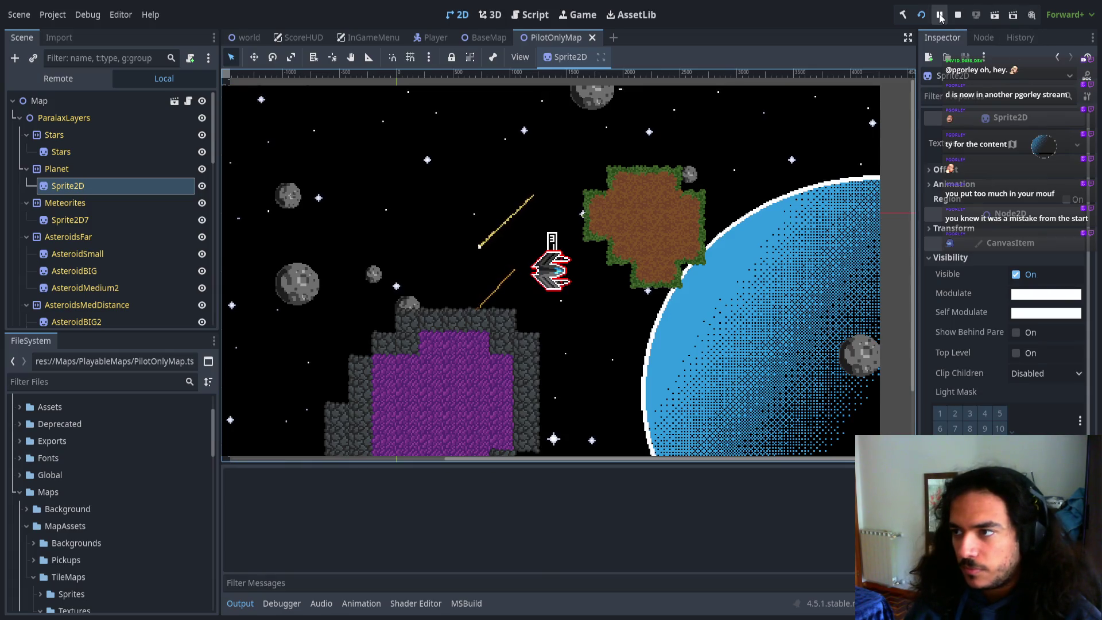
# - Restart the game, ready player one, and choose the pilot-only map to start the level
pyautogui.click(957, 15)
pyautogui.click(923, 16)
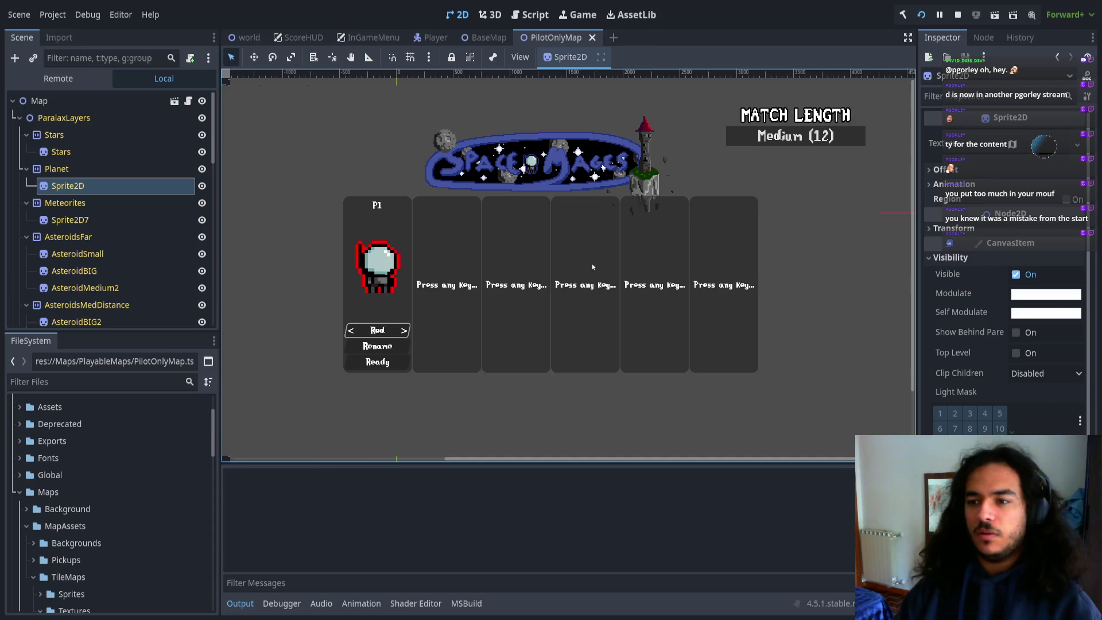
pyautogui.press('Down')
pyautogui.press('Down')
pyautogui.press('Return')
pyautogui.press('Return')
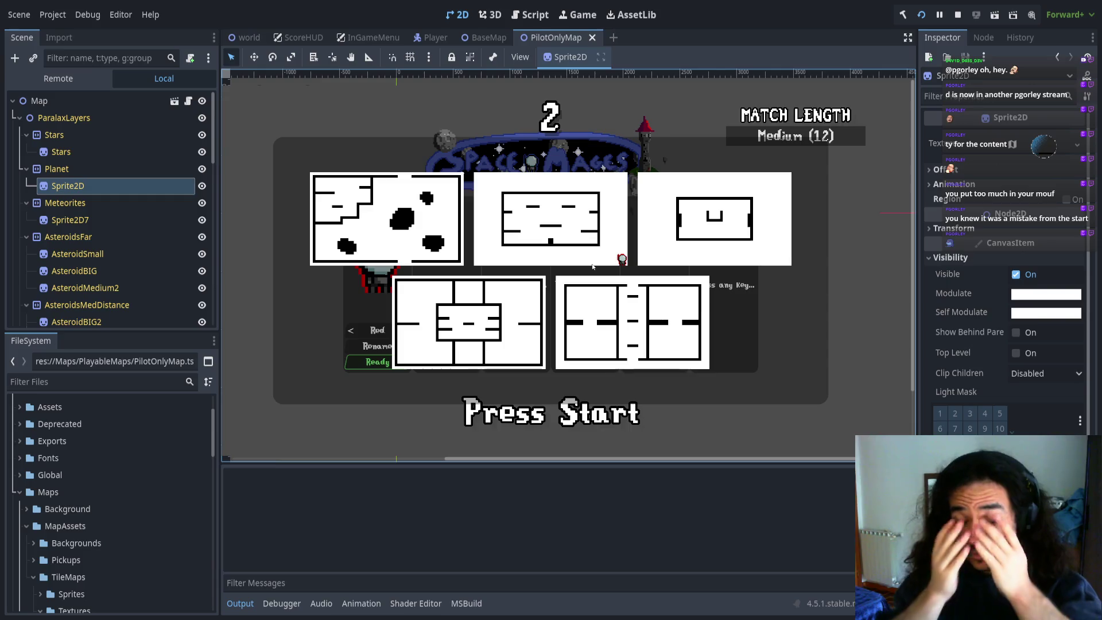
pyautogui.press('Return')
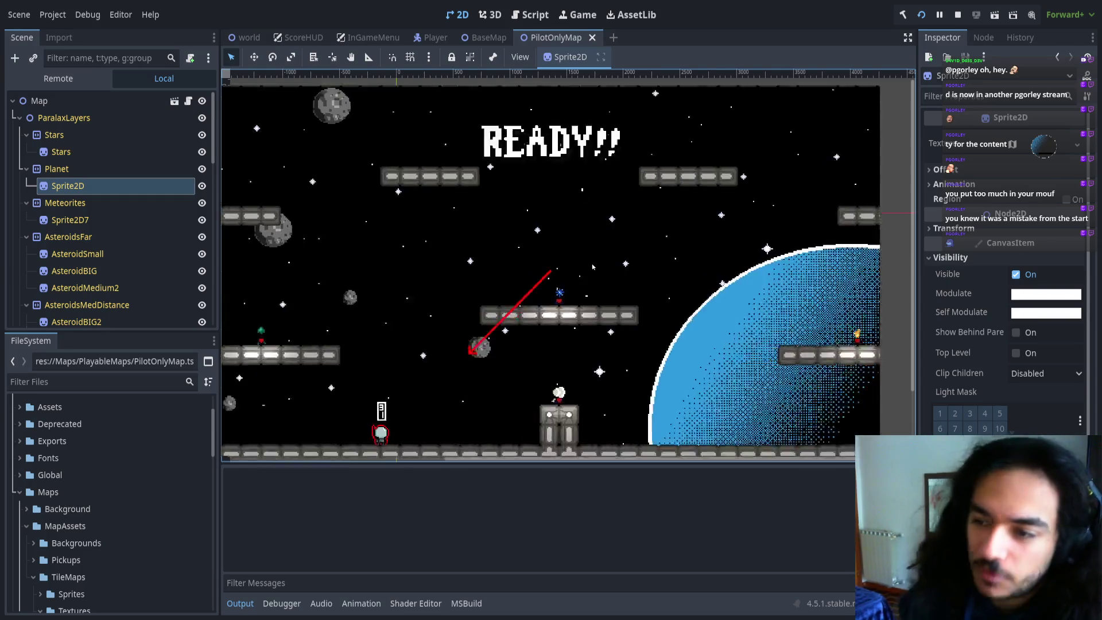
# - Fly the pilot between the central platform, higher platforms, the floor and the planet platform
pyautogui.press('Right')
pyautogui.press('Up')
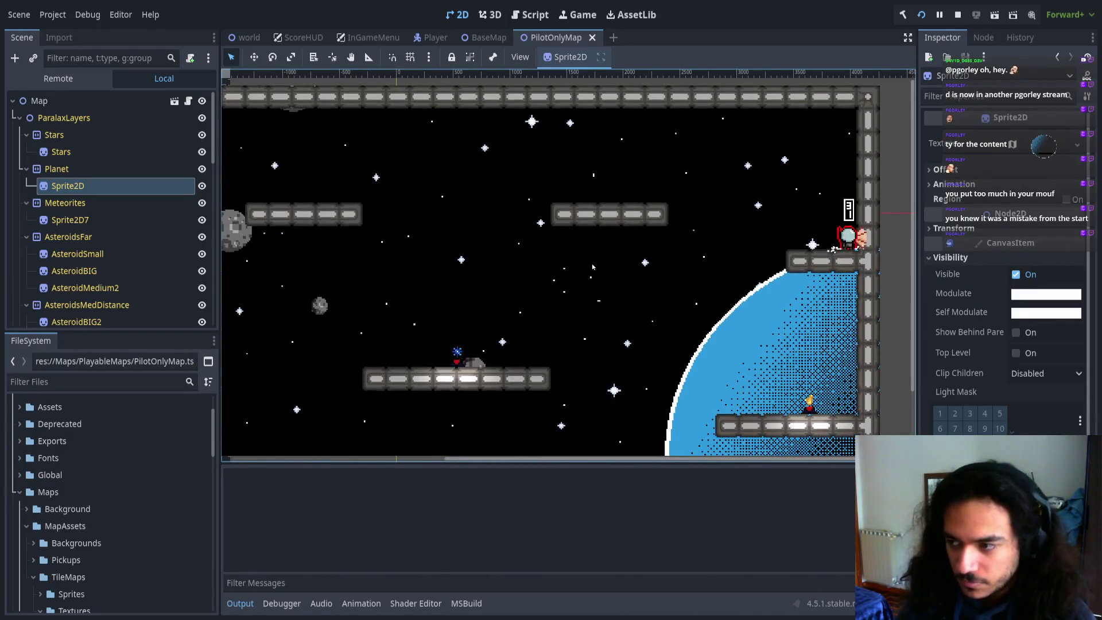
pyautogui.press('Left')
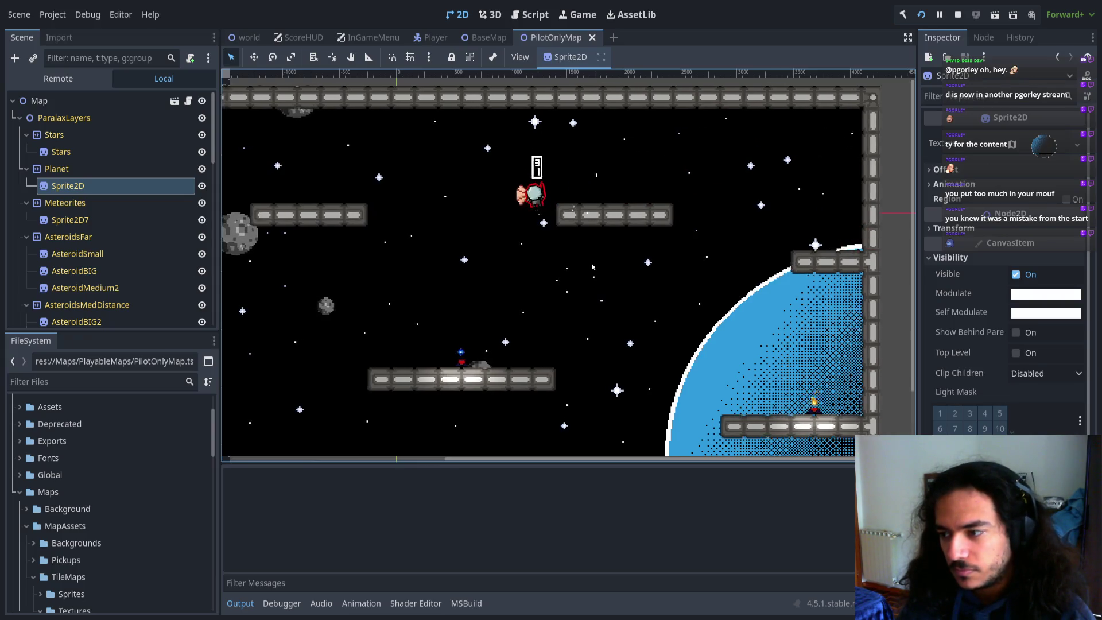
pyautogui.press('Right')
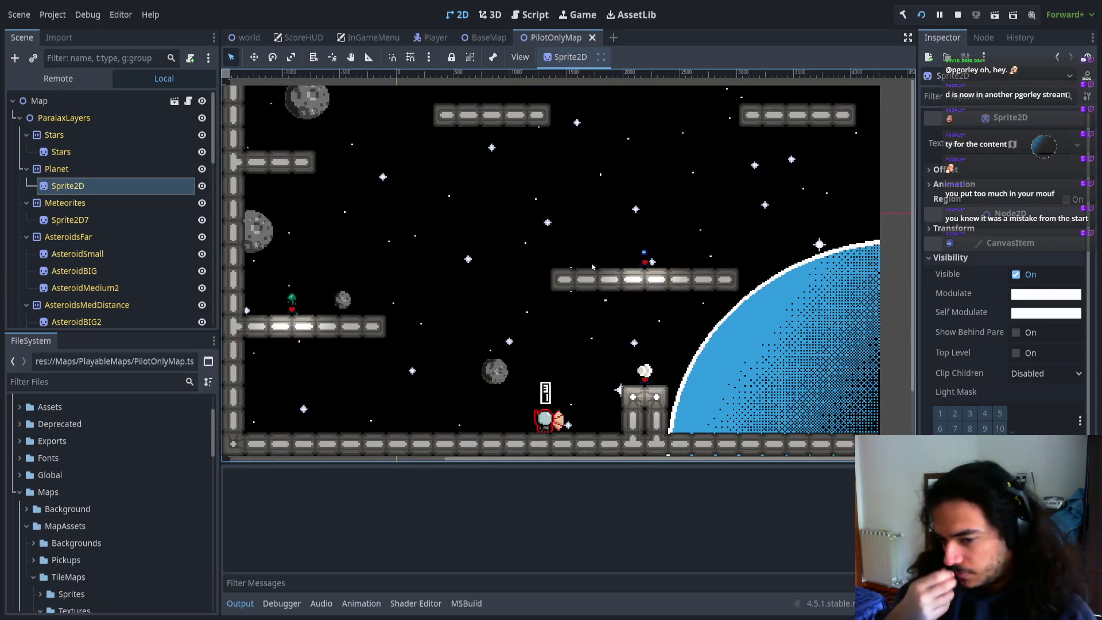
pyautogui.press('Up')
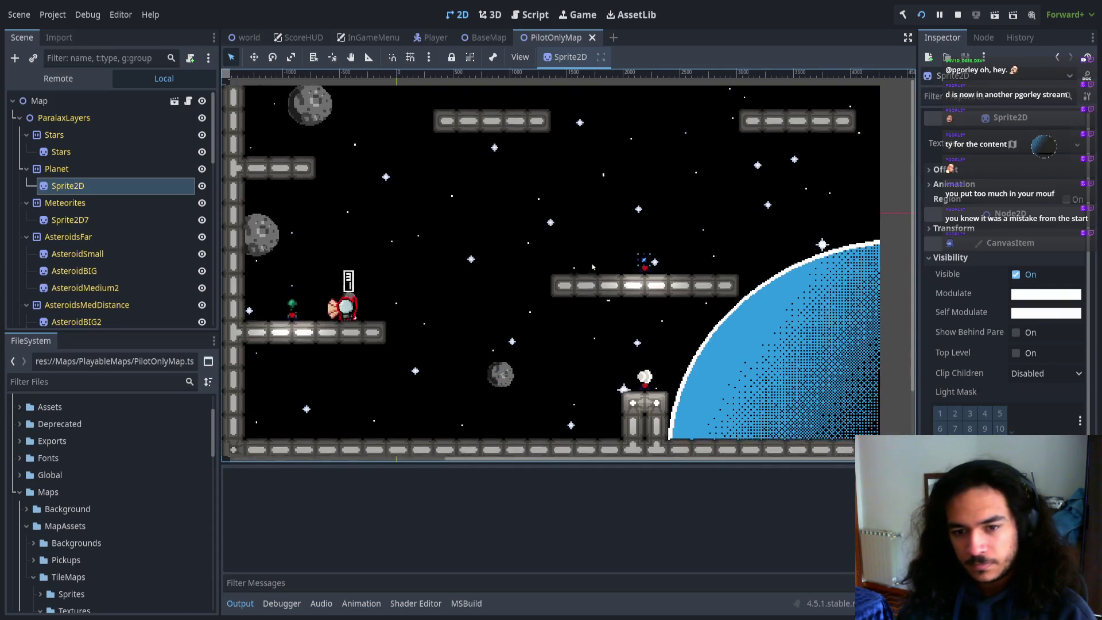
pyautogui.press('Up')
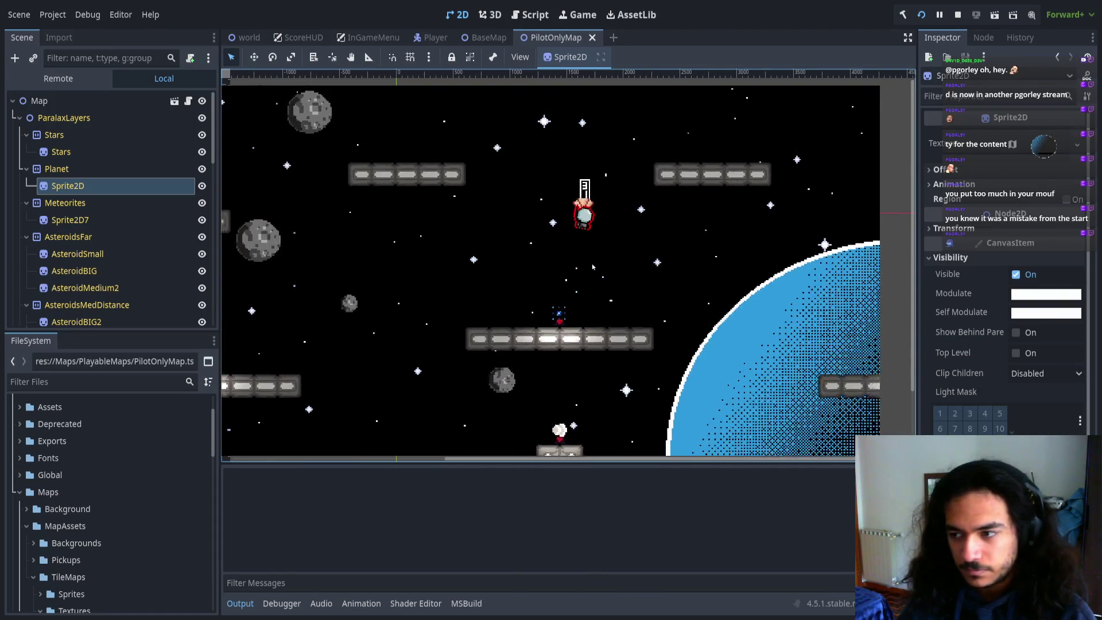
pyautogui.press('Right')
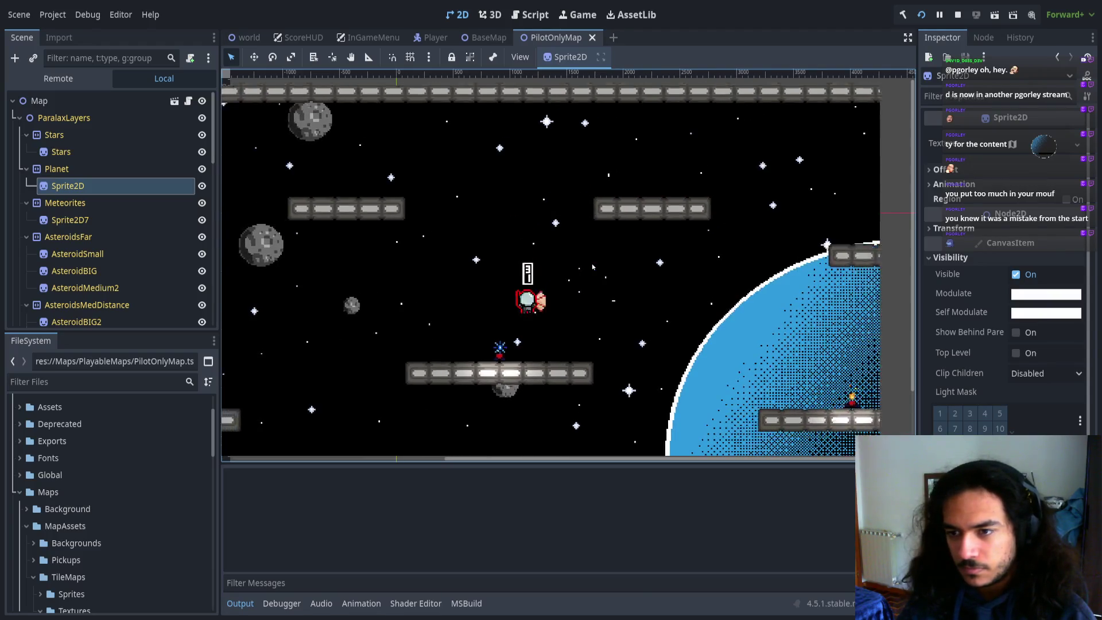
pyautogui.press('Right')
pyautogui.press('Left')
pyautogui.press('Up')
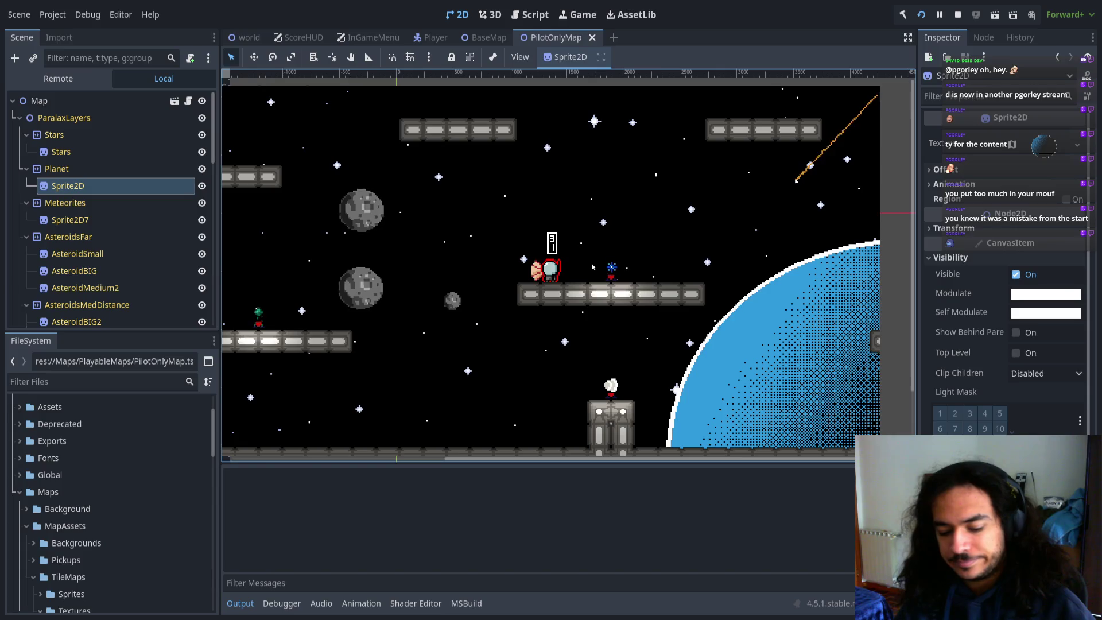
# - Stop the game with F8, rebuild and relaunch it, and join and ready player 1
pyautogui.press('F8')
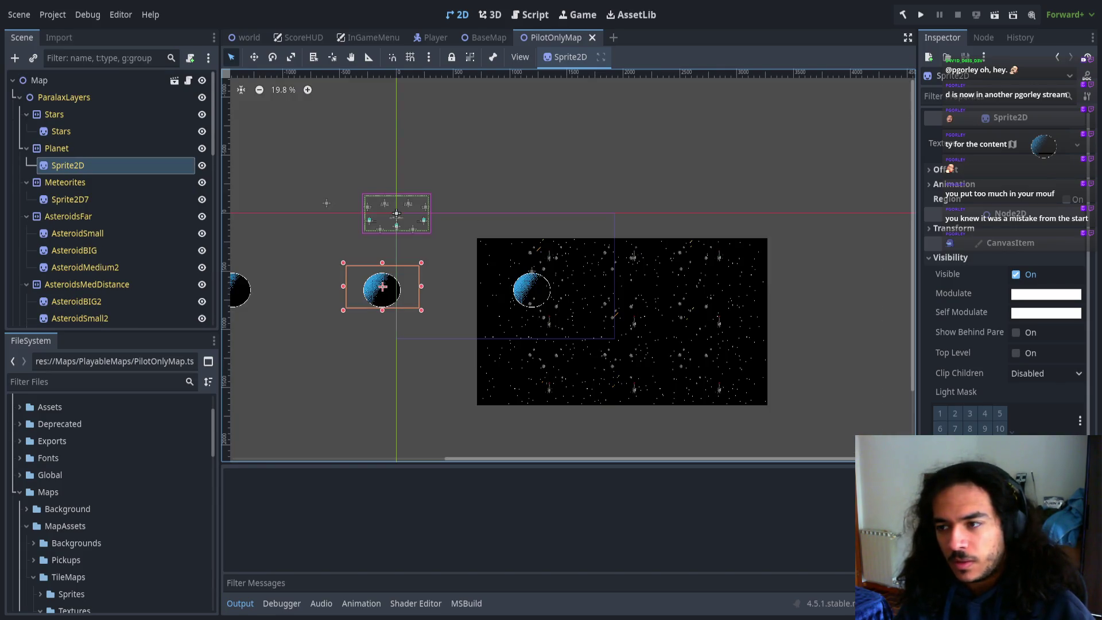
pyautogui.click(924, 13)
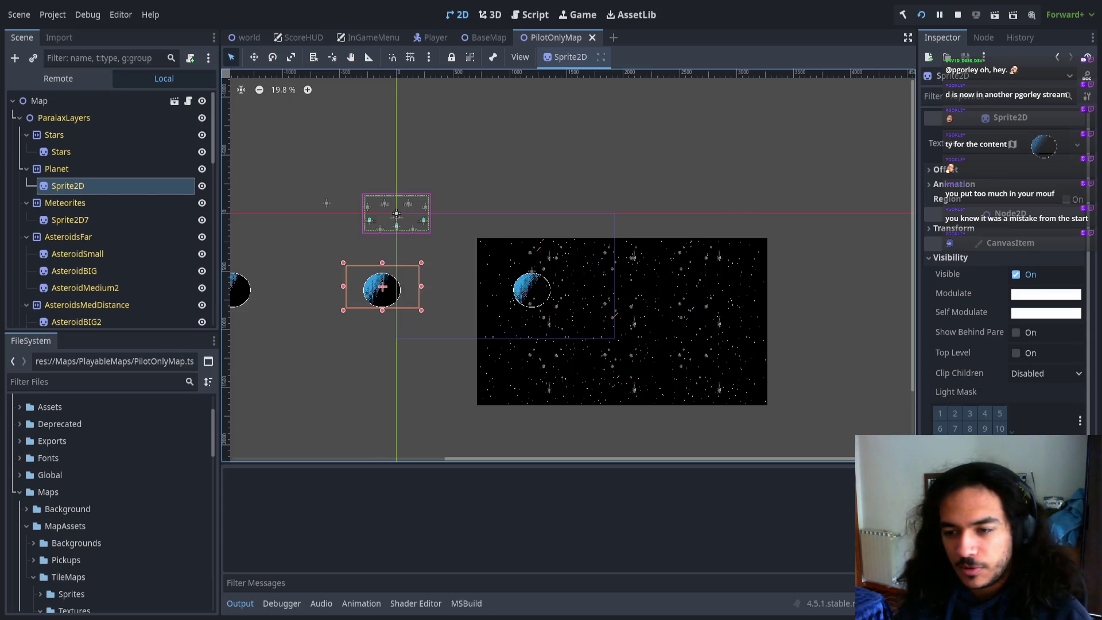
pyautogui.press('Return')
pyautogui.press('Return')
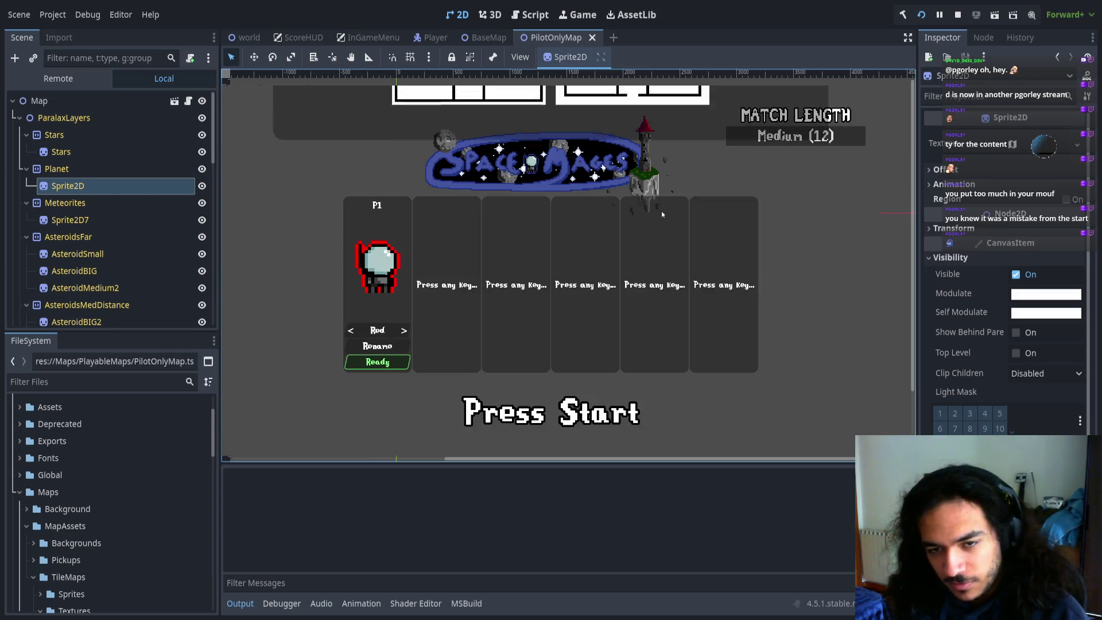
pyautogui.press('Return')
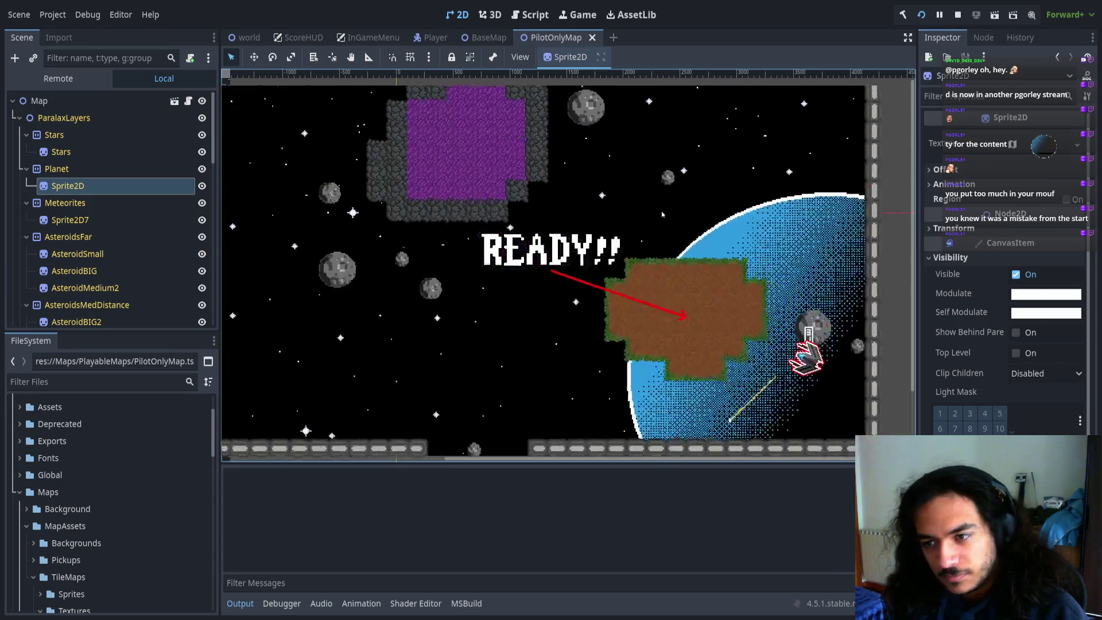
# - Steer the ship up, left, down and right around the space map, then pause with Escape
pyautogui.press('Up')
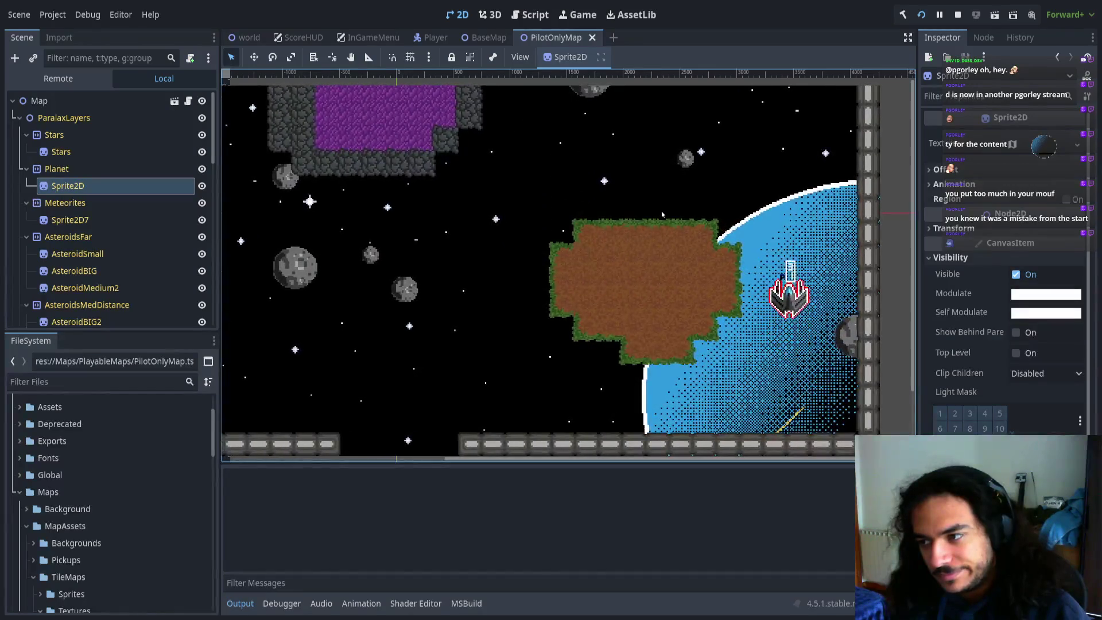
pyautogui.press('Left')
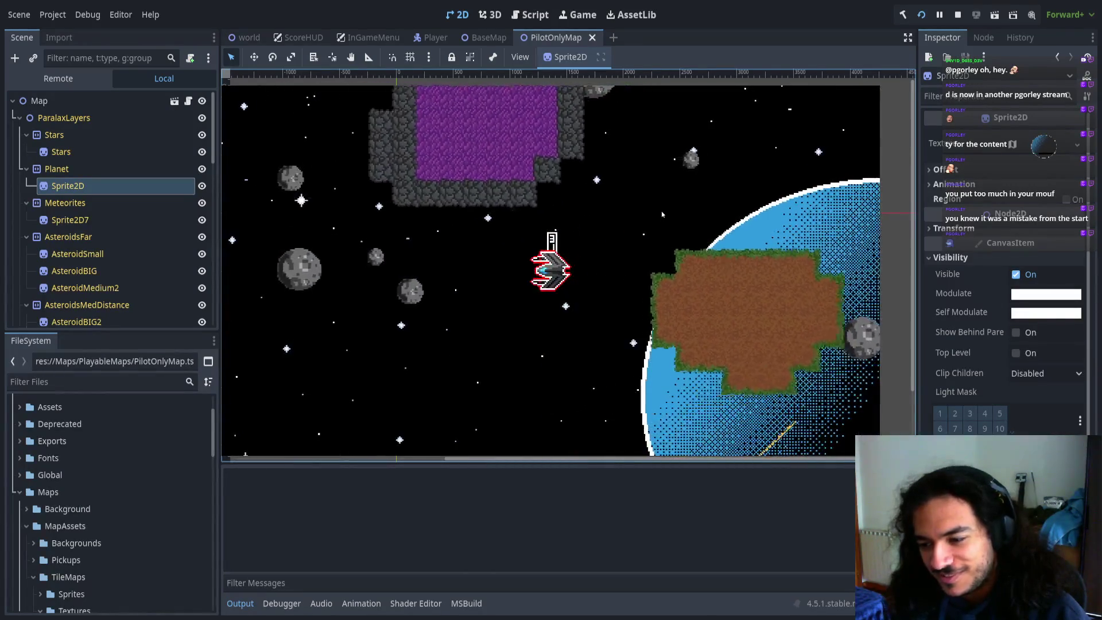
pyautogui.press('Up')
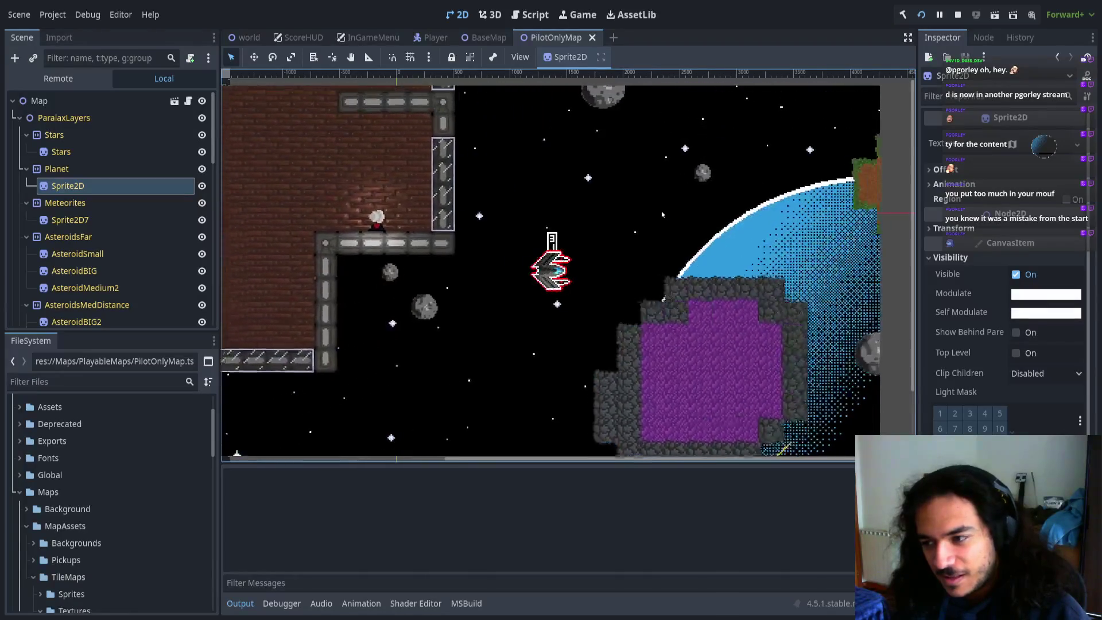
pyautogui.press('Down')
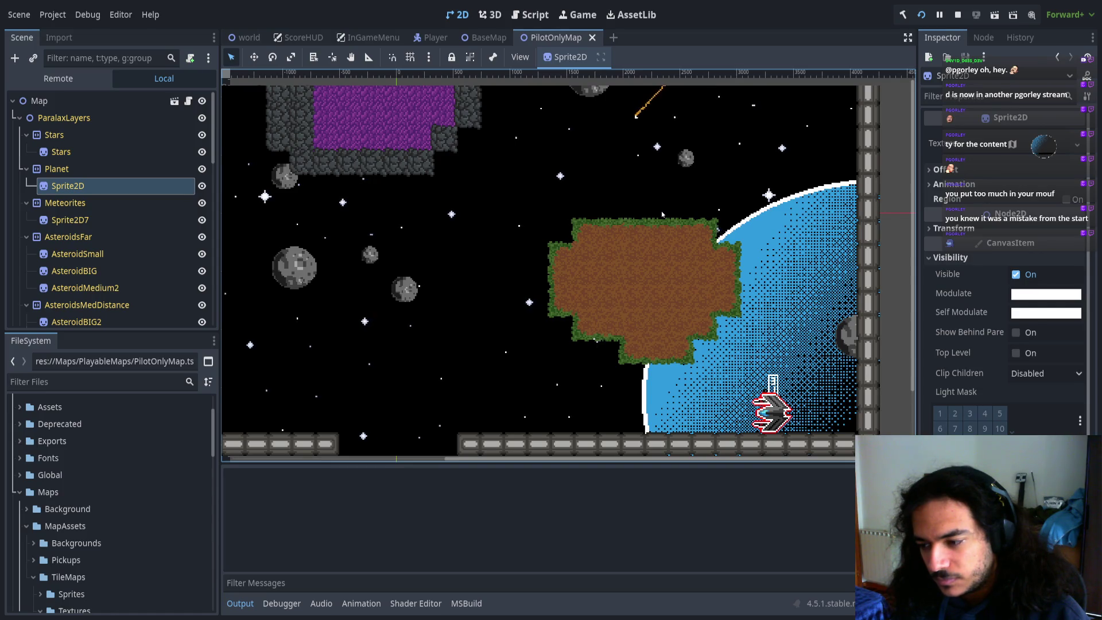
pyautogui.press('Up')
pyautogui.press('Right')
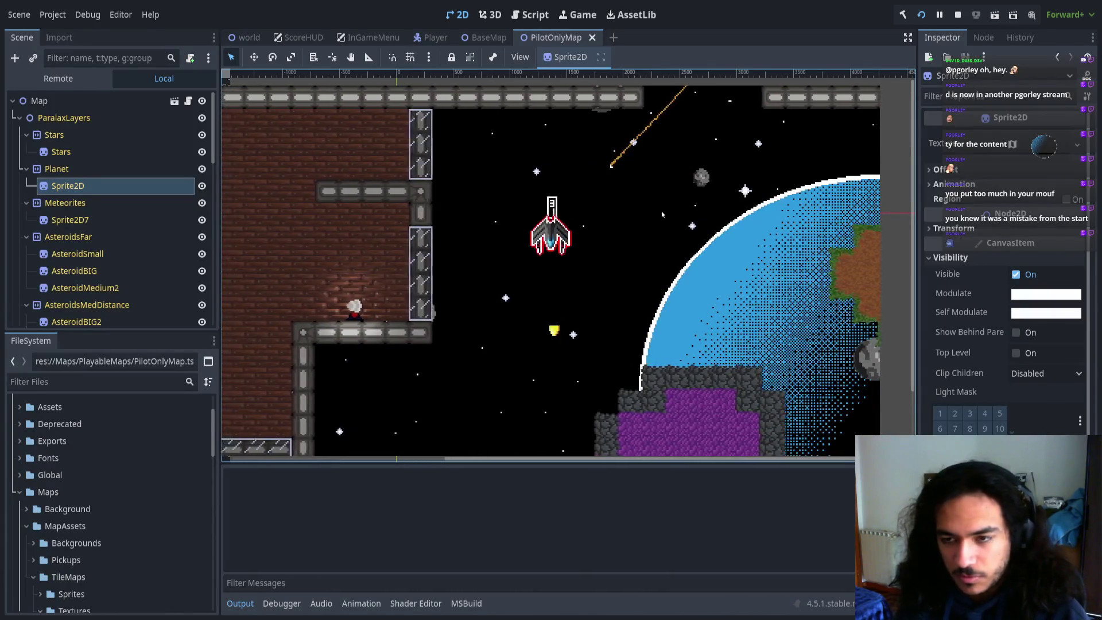
pyautogui.press('Escape')
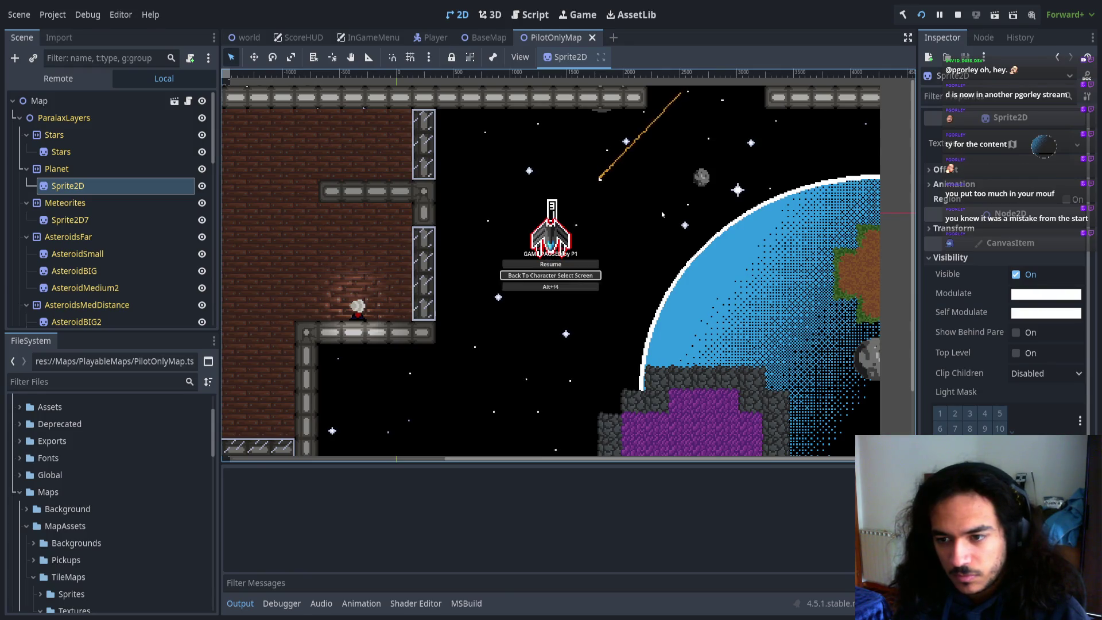
# - Return to character select, join and ready a second player, play the match, then stop with F8
pyautogui.press('Up')
pyautogui.press('Return')
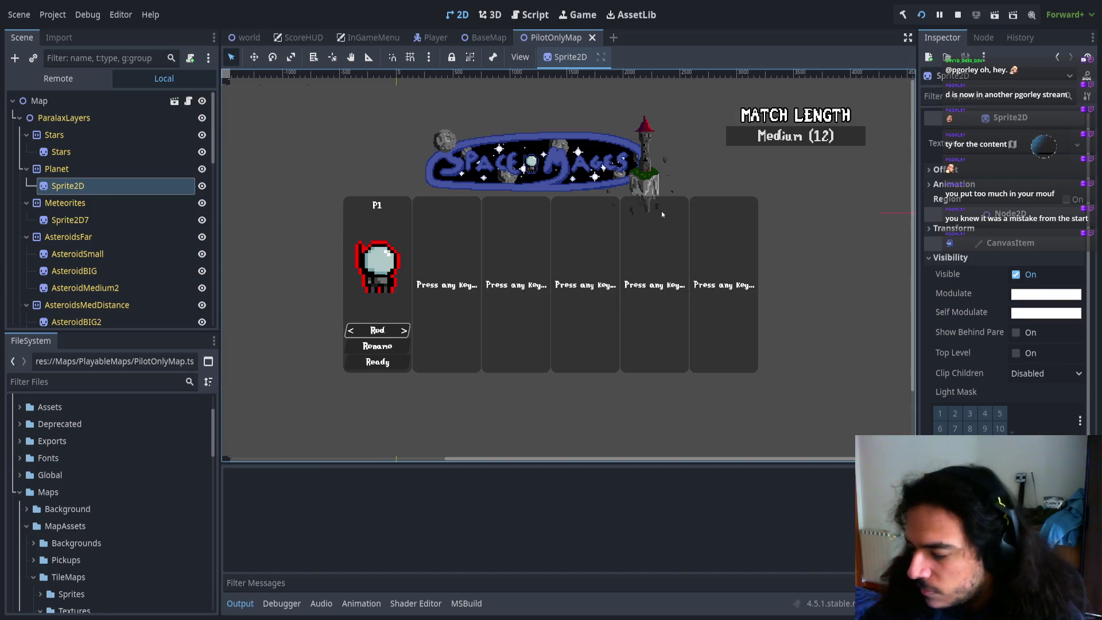
pyautogui.press('Return')
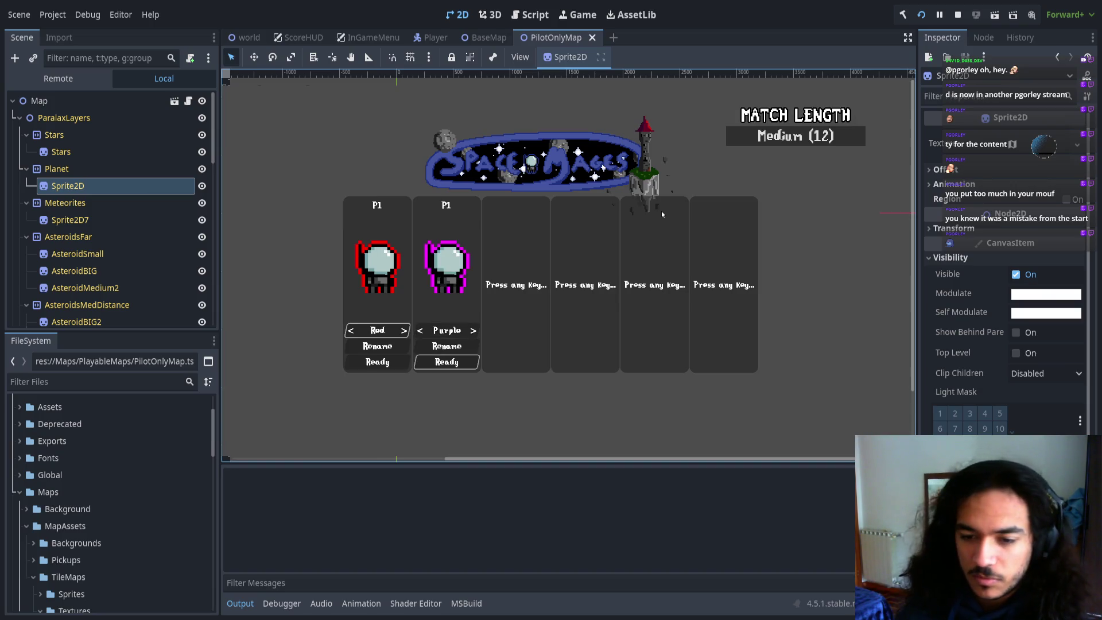
pyautogui.press('Return')
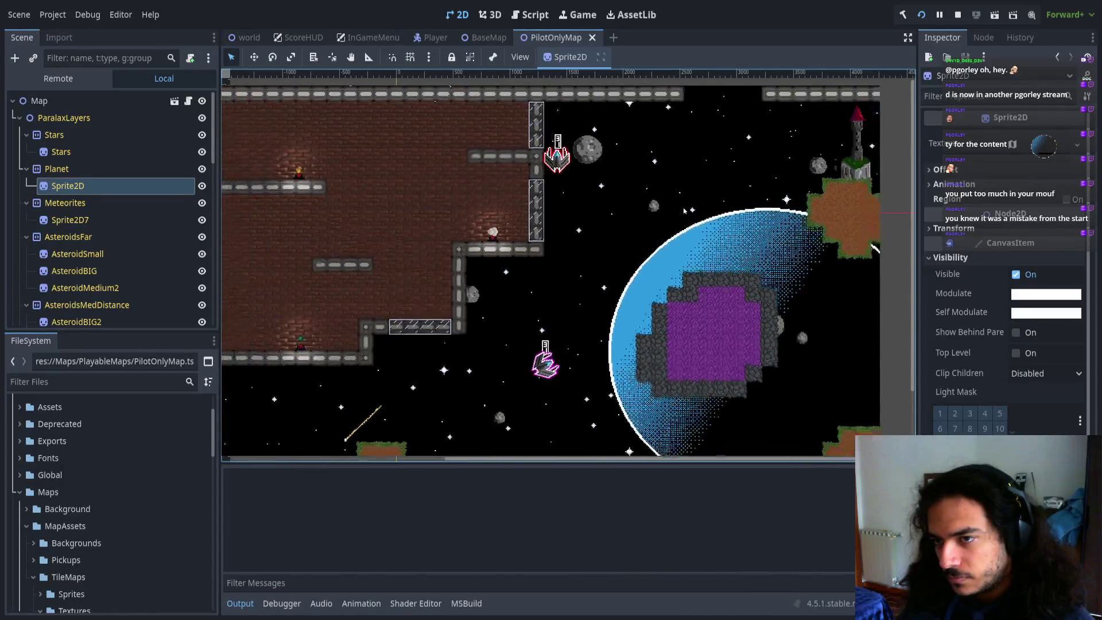
pyautogui.press('F8')
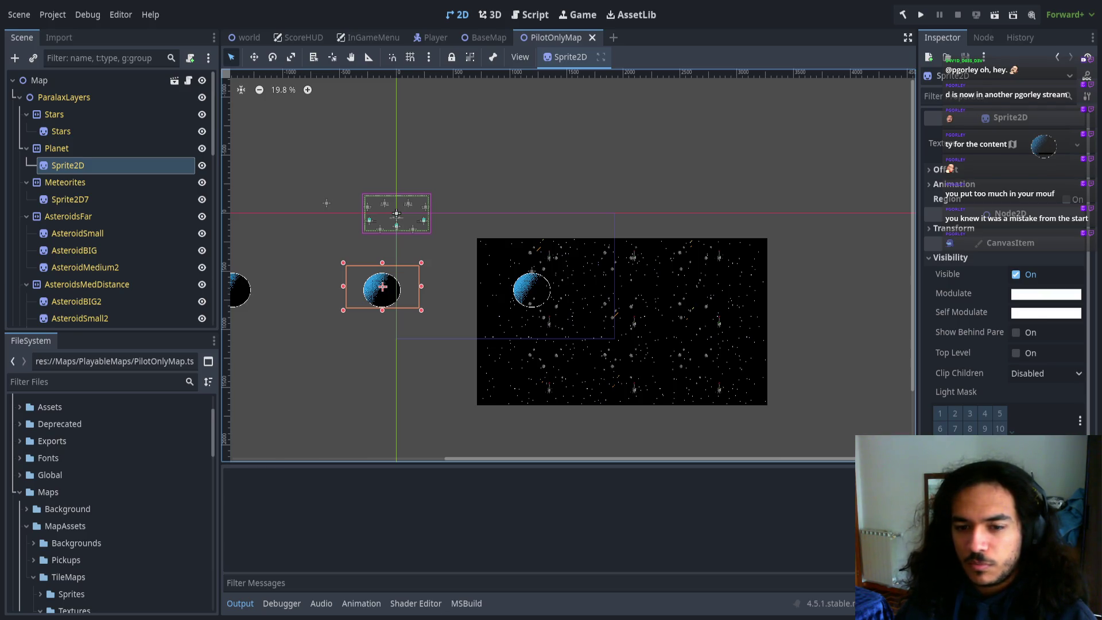
# - Open the BaseMap scene, select its Camera2D node, then switch to MapCamera.cs in VS Code
pyautogui.scroll(-5, 97, 298)
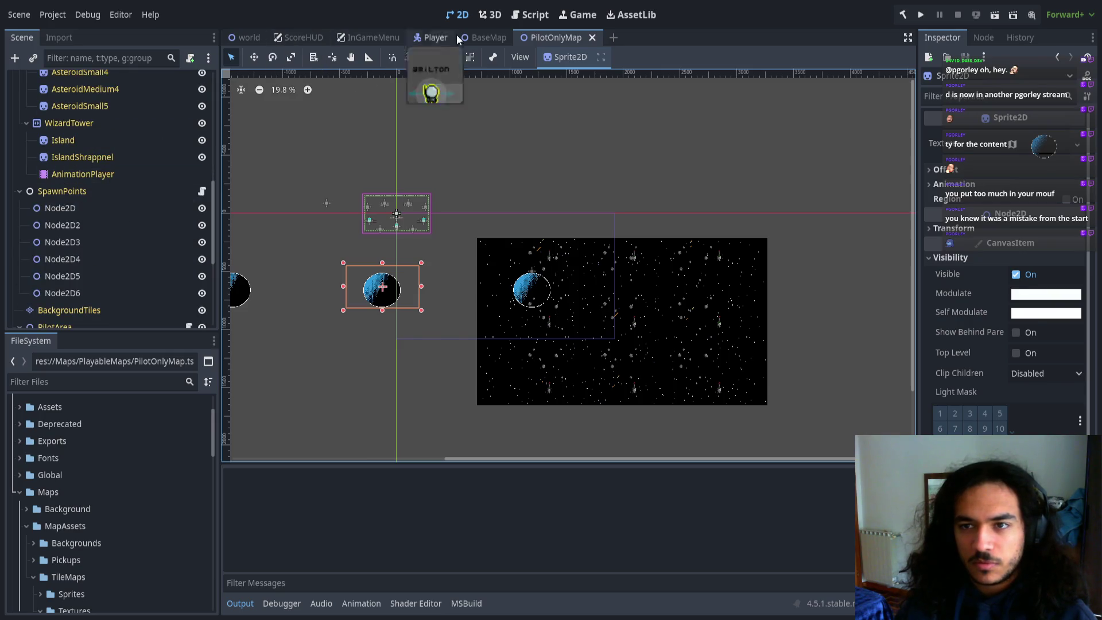
pyautogui.click(432, 38)
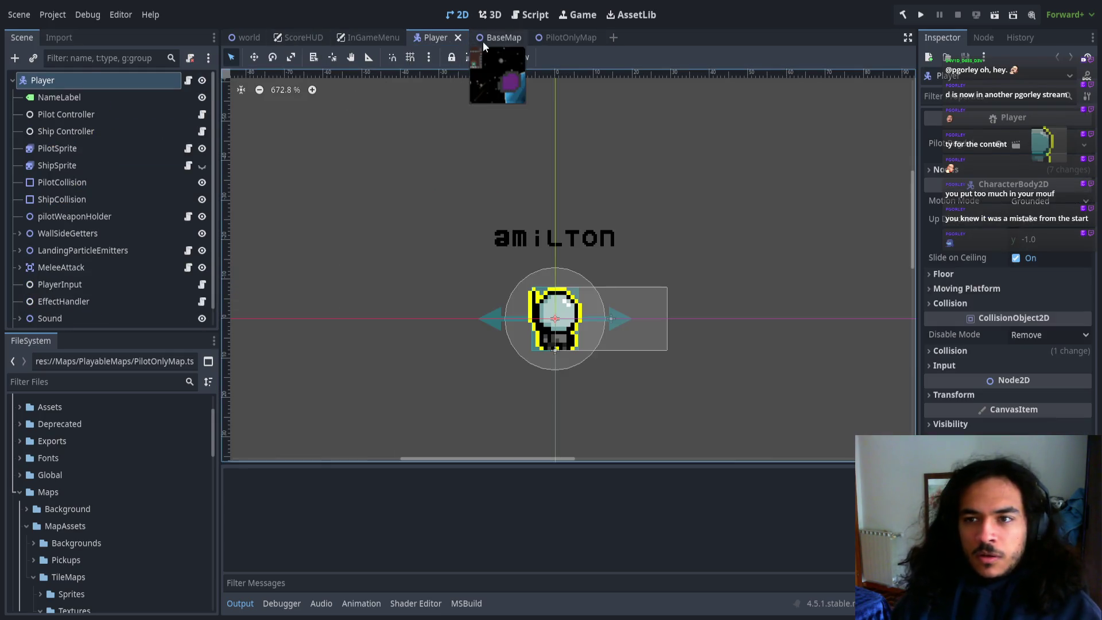
pyautogui.click(487, 38)
pyautogui.click(80, 113)
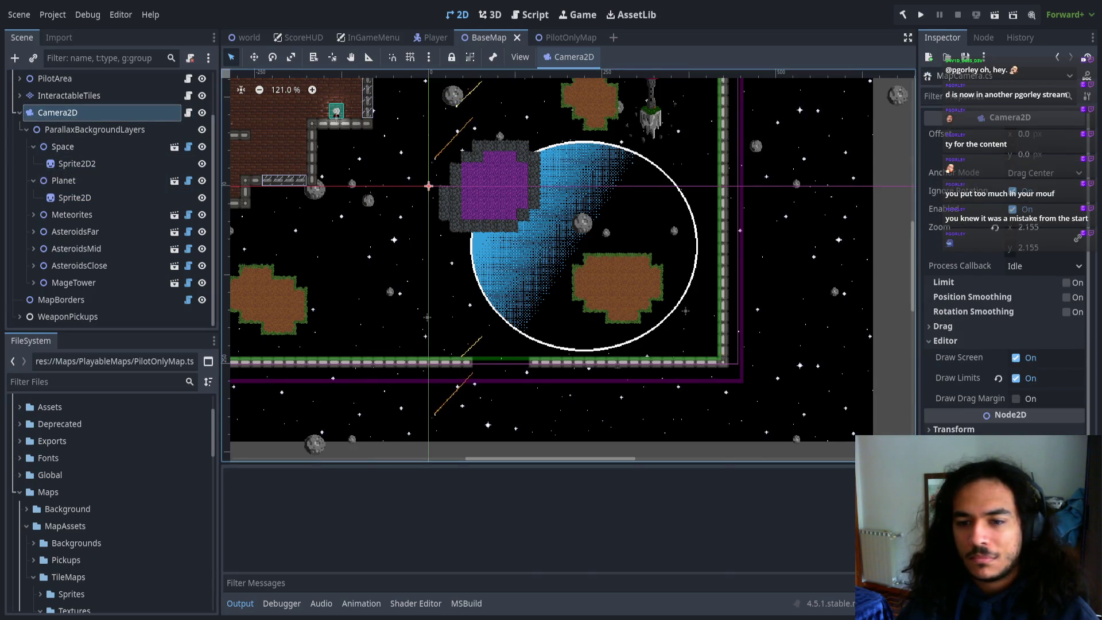
pyautogui.hotkey('alt', 'Tab')
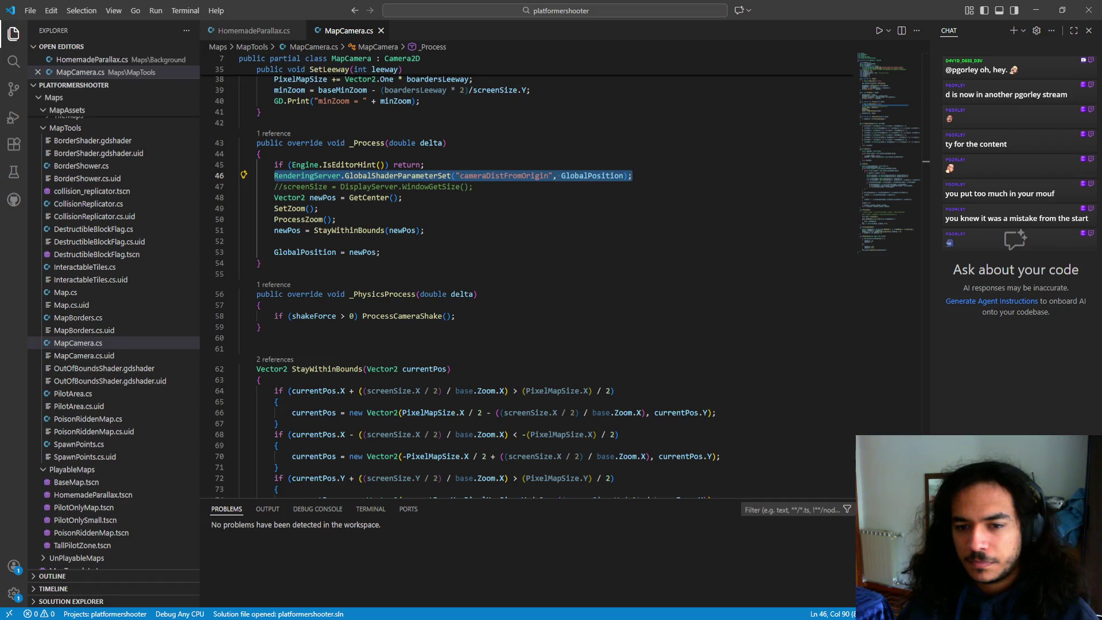
# - Below OnPlayerDied, declare a void EaseCameraPos() method with an empty braced body
pyautogui.scroll(-20, 437, 278)
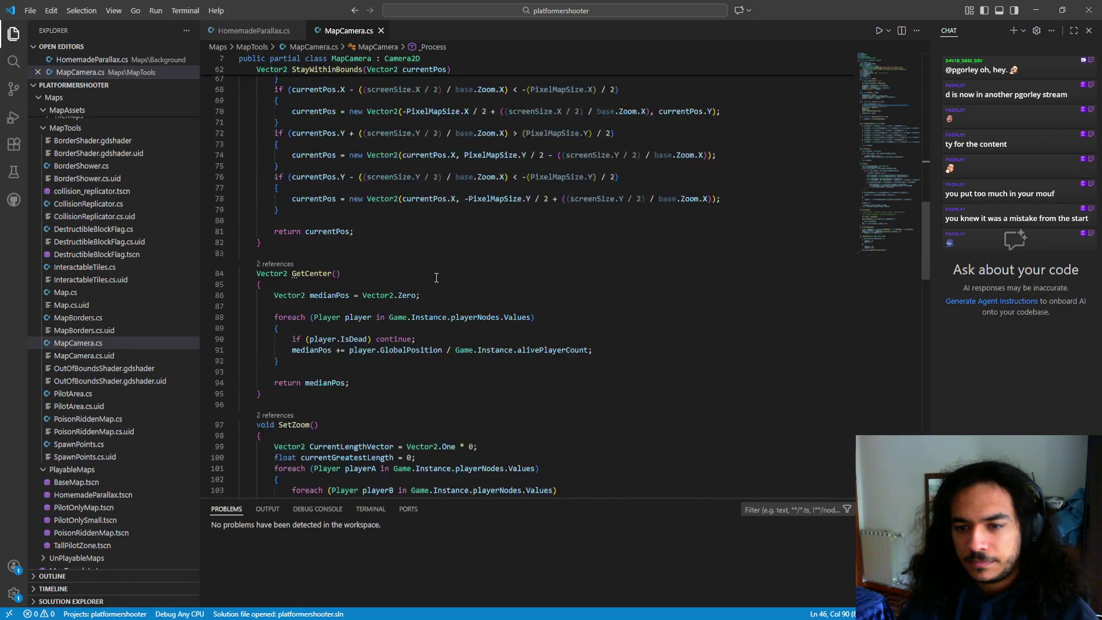
pyautogui.scroll(-5, 423, 287)
pyautogui.click(321, 306)
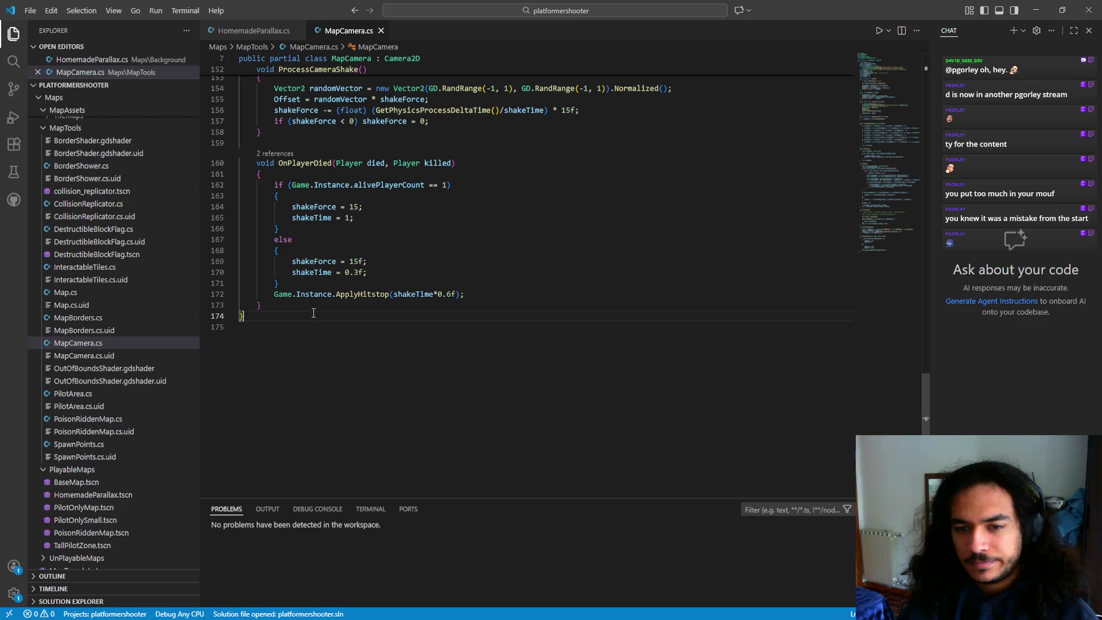
pyautogui.press('Return')
pyautogui.press('Return')
pyautogui.write('v')
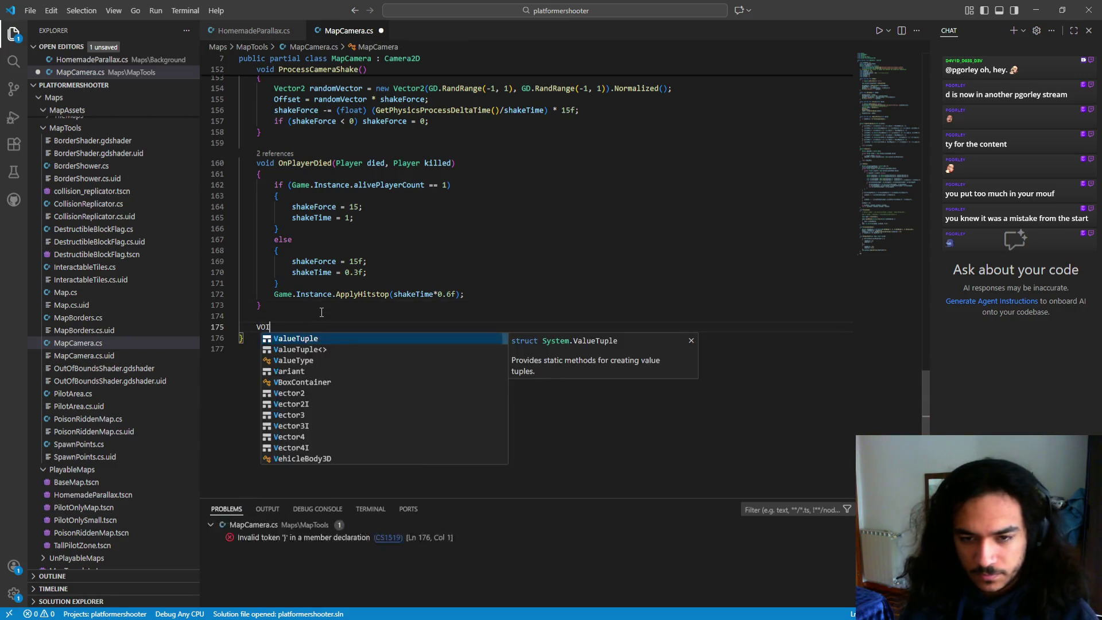
pyautogui.press('BackSpace')
pyautogui.write('cvo')
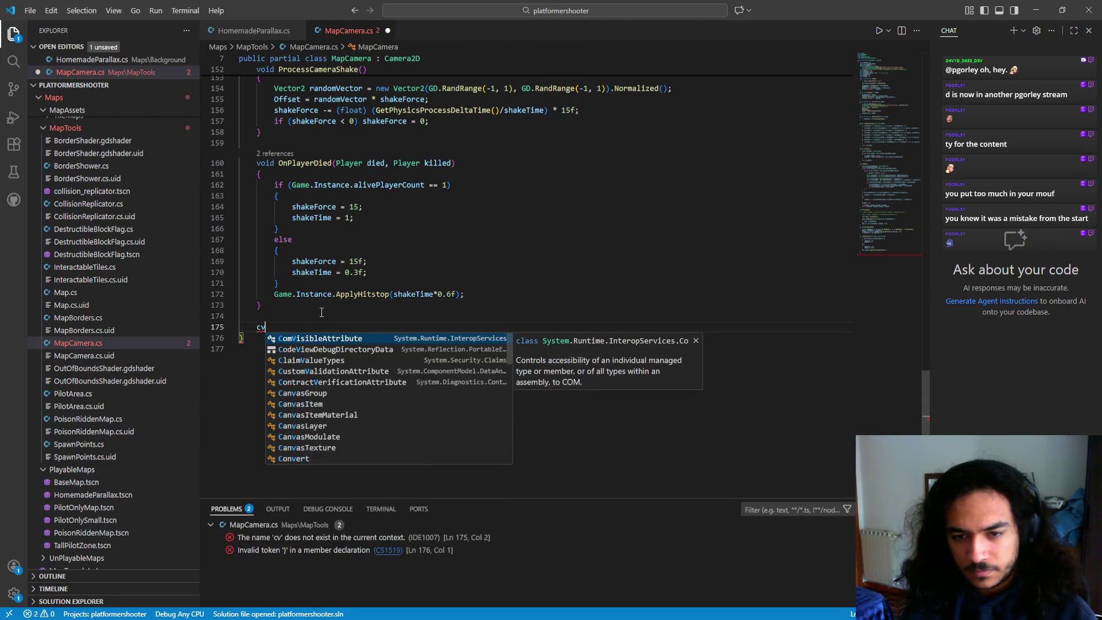
pyautogui.press('BackSpace')
pyautogui.press('BackSpace')
pyautogui.press('BackSpace')
pyautogui.write('void eas')
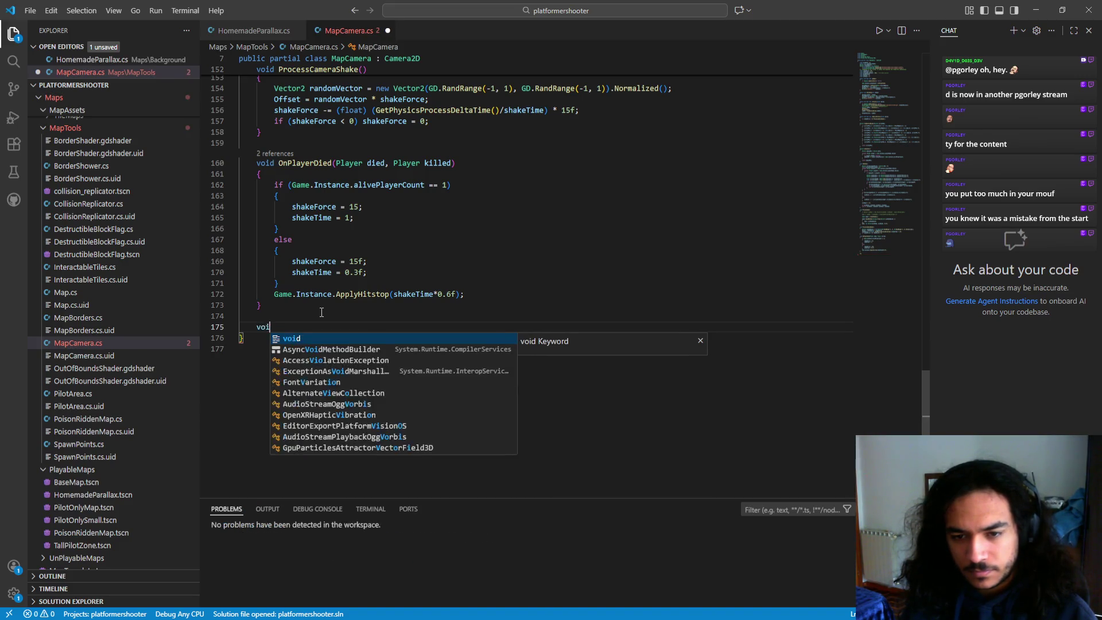
pyautogui.press('BackSpace')
pyautogui.press('BackSpace')
pyautogui.press('BackSpace')
pyautogui.write('EaseCamera')
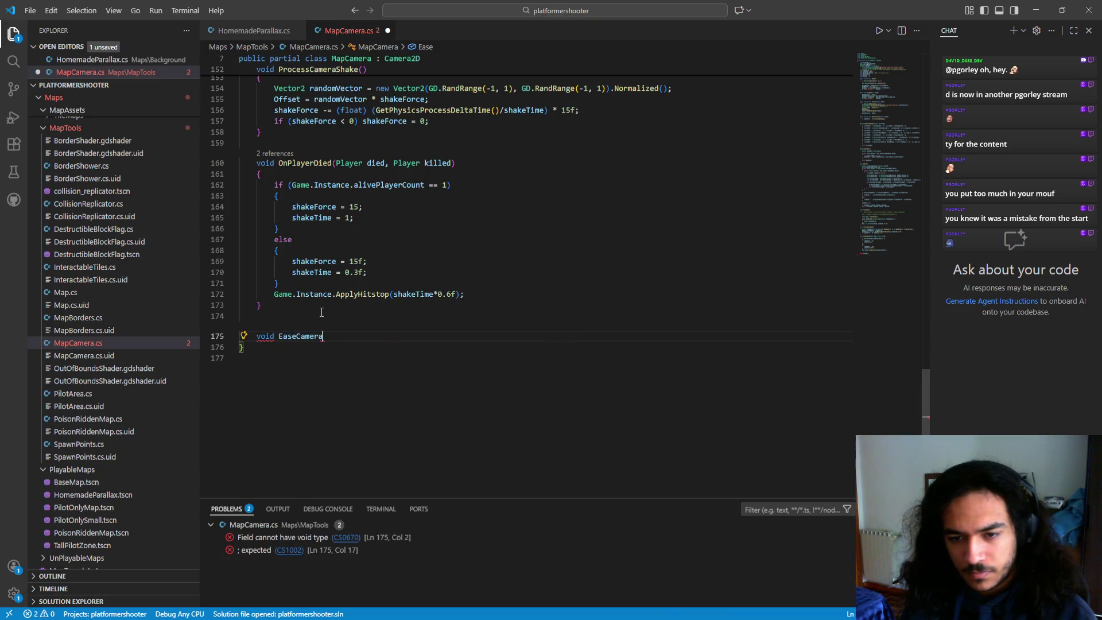
pyautogui.write('()')
pyautogui.press('Return')
pyautogui.write('{')
pyautogui.press('Return')
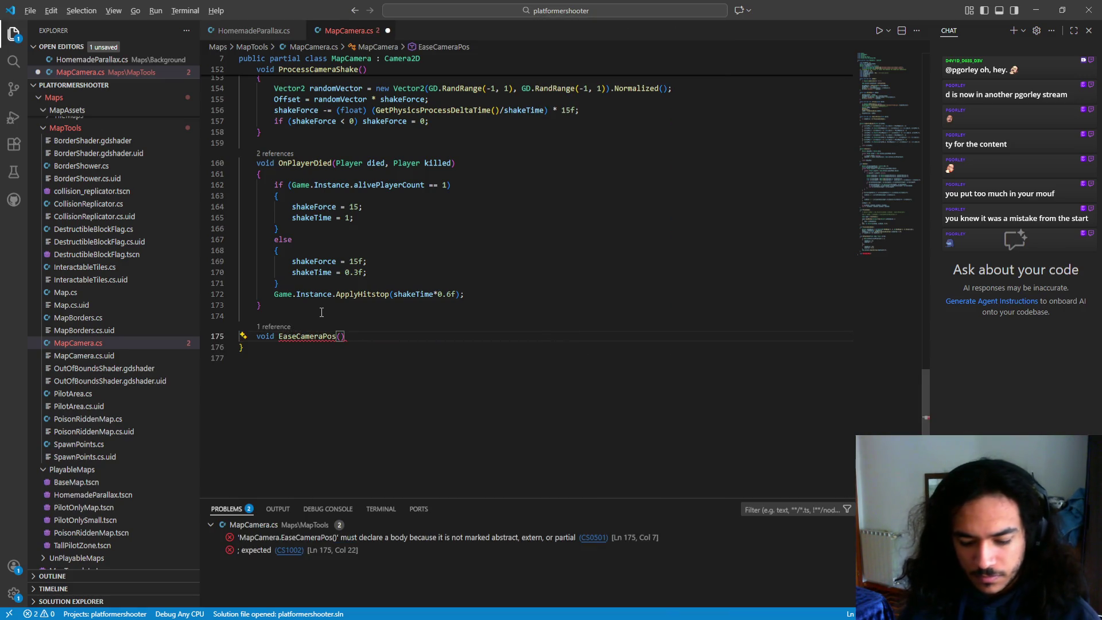
# - Select the EaseCameraPos name, then place the cursor after the ProcessZoom() call in _Process
pyautogui.scroll(10, 367, 364)
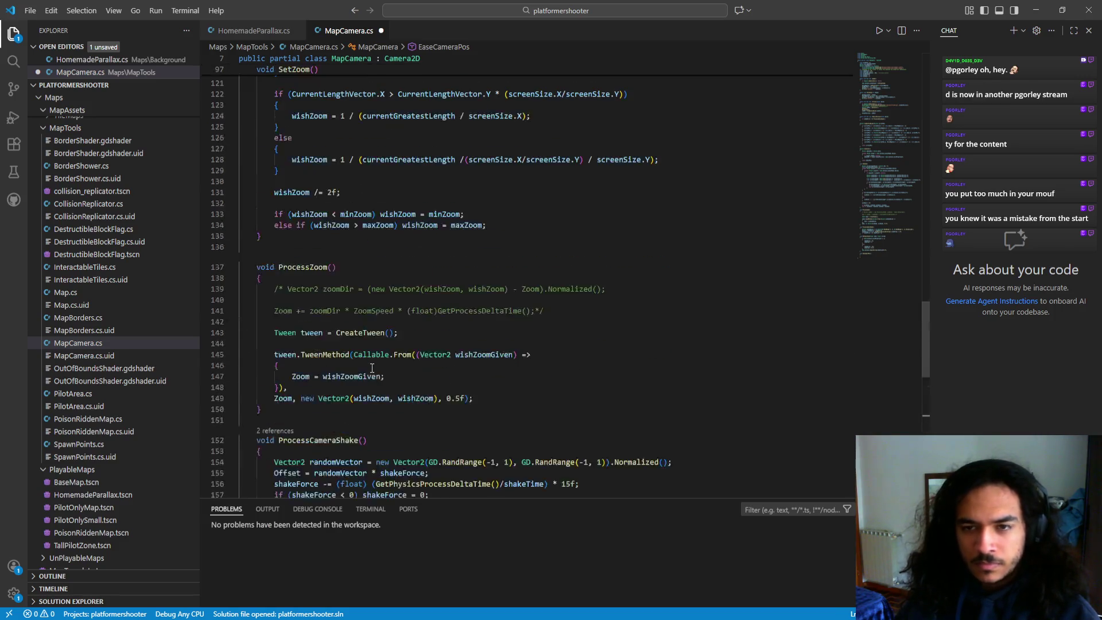
pyautogui.scroll(-12, 372, 368)
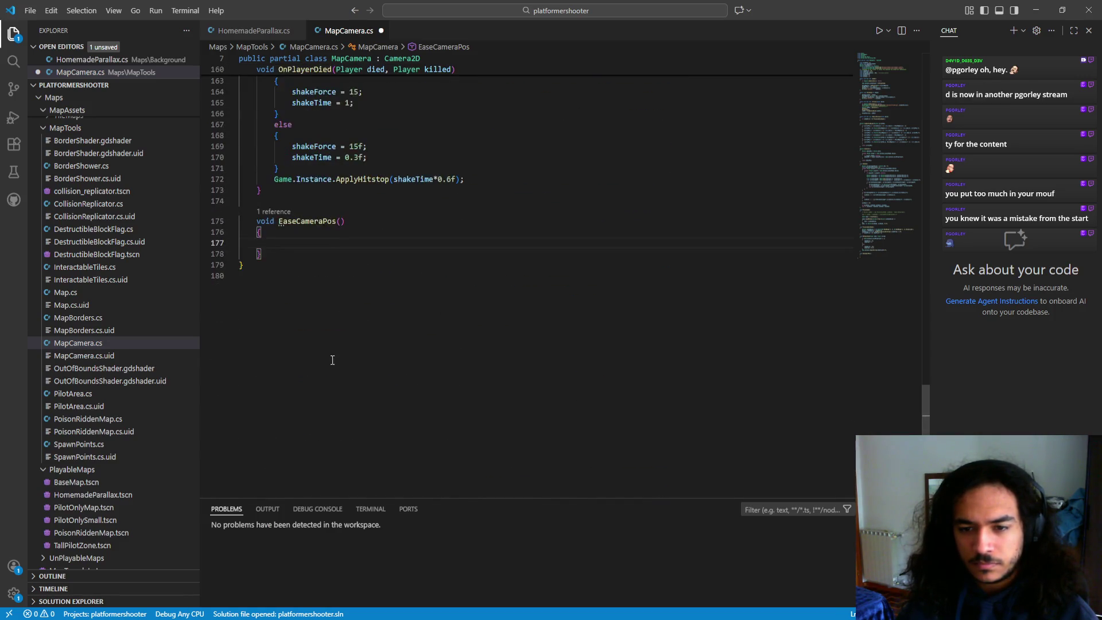
pyautogui.moveTo(362, 283); pyautogui.dragTo(283, 280)
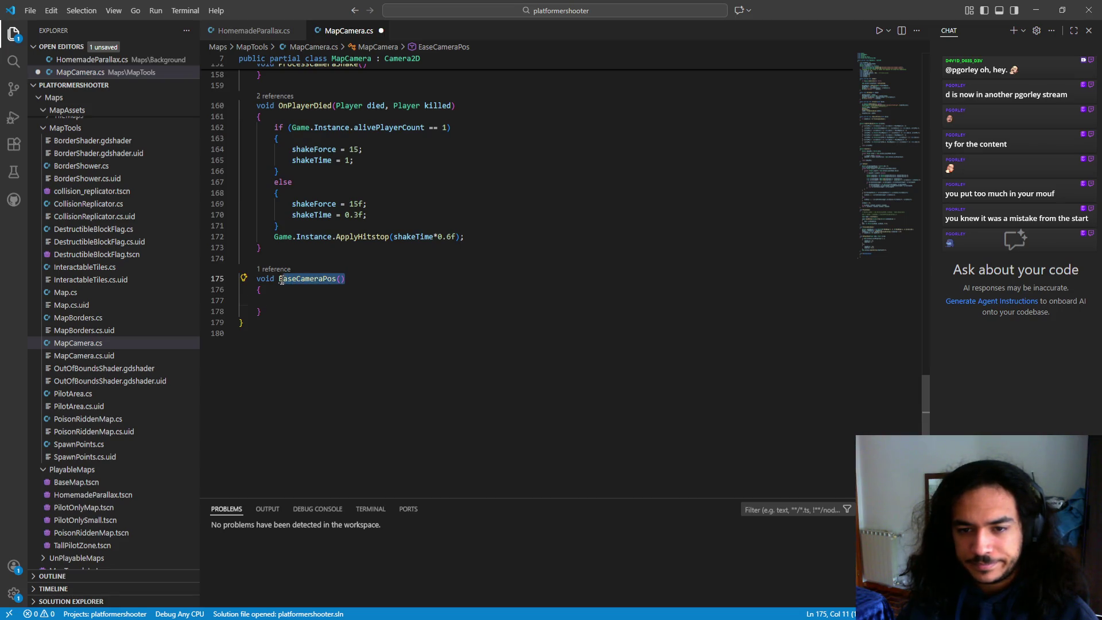
pyautogui.scroll(20, 355, 294)
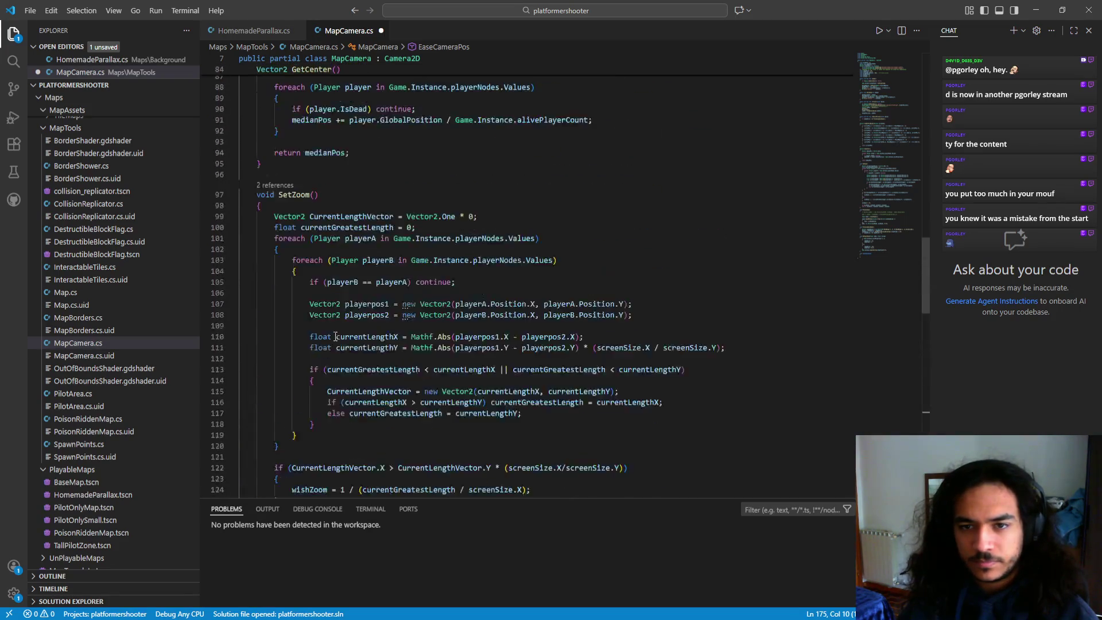
pyautogui.scroll(6, 315, 337)
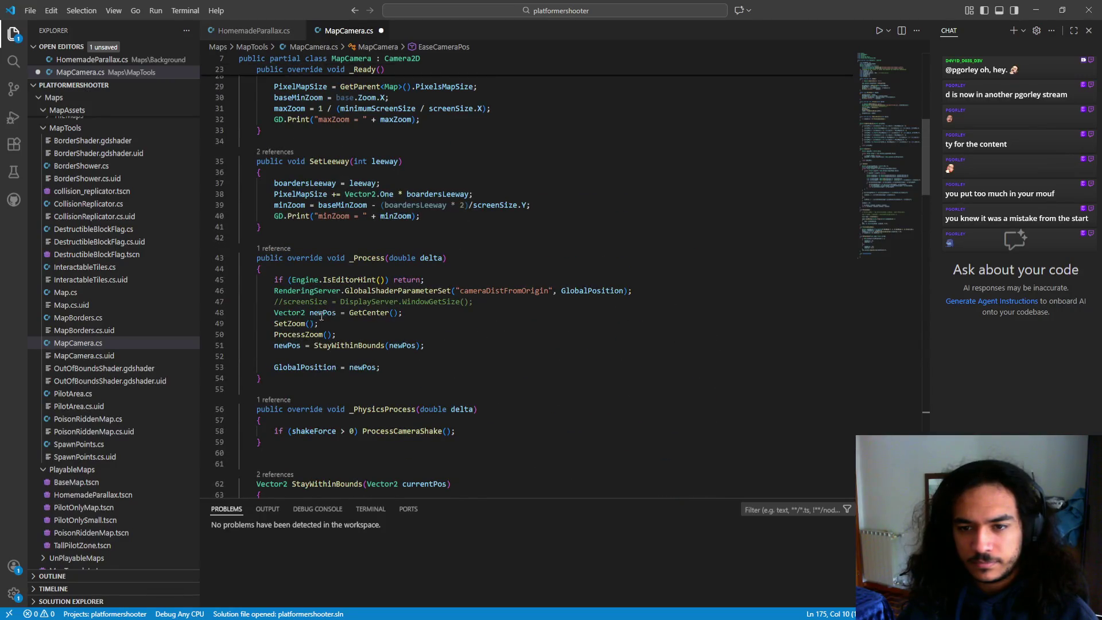
pyautogui.scroll(1, 343, 329)
pyautogui.click(437, 374)
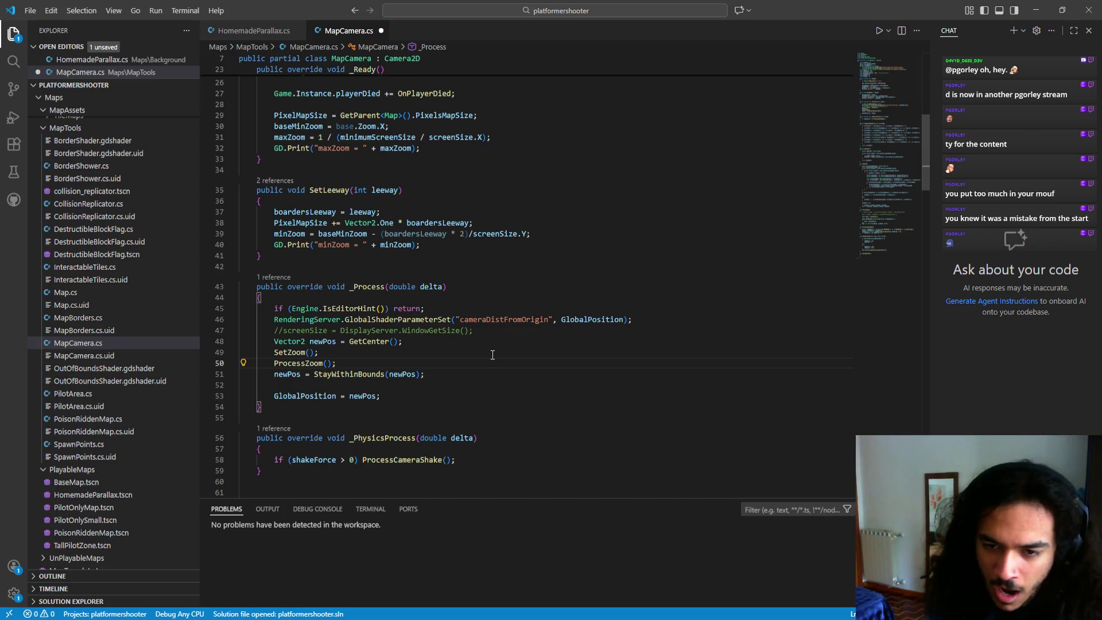
# - Add an EaseCameraPos(); call after ProcessZoom() in _Process and save MapCamera.cs
pyautogui.press('Return')
pyautogui.write('EaseCameraPos(')
pyautogui.hotkey('ctrl', 's')
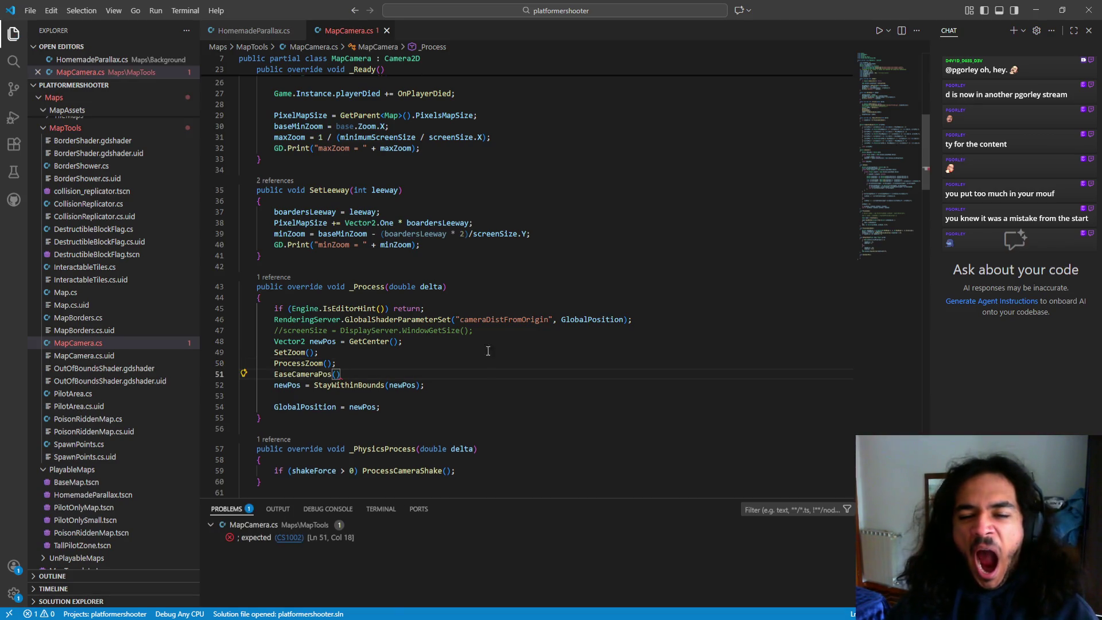
pyautogui.write(';')
pyautogui.press('BackSpace')
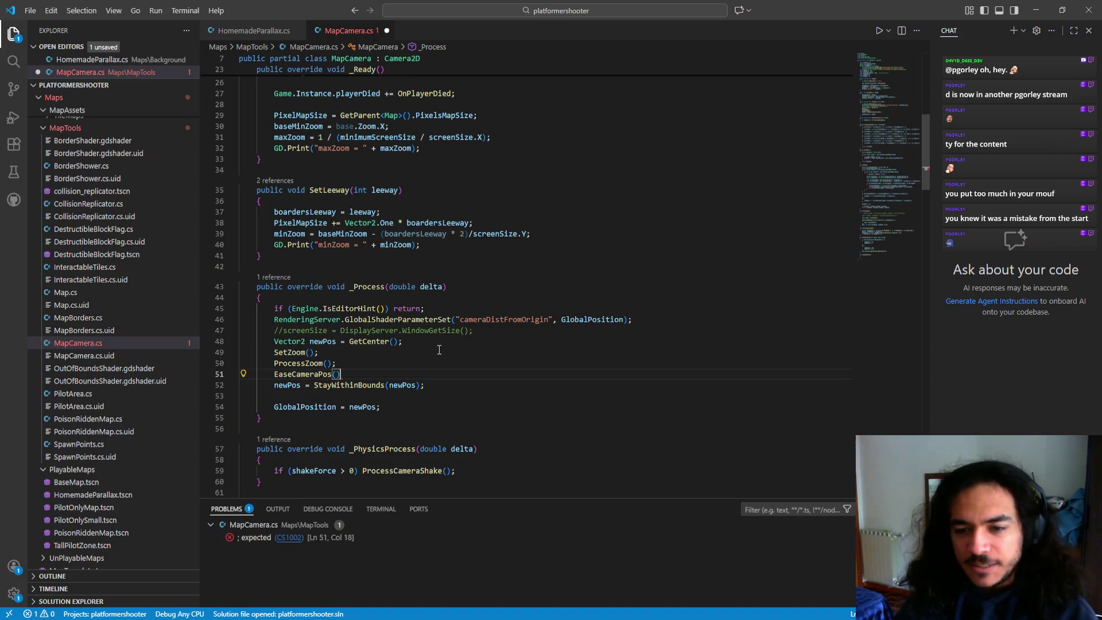
pyautogui.write(';')
pyautogui.hotkey('ctrl', 's')
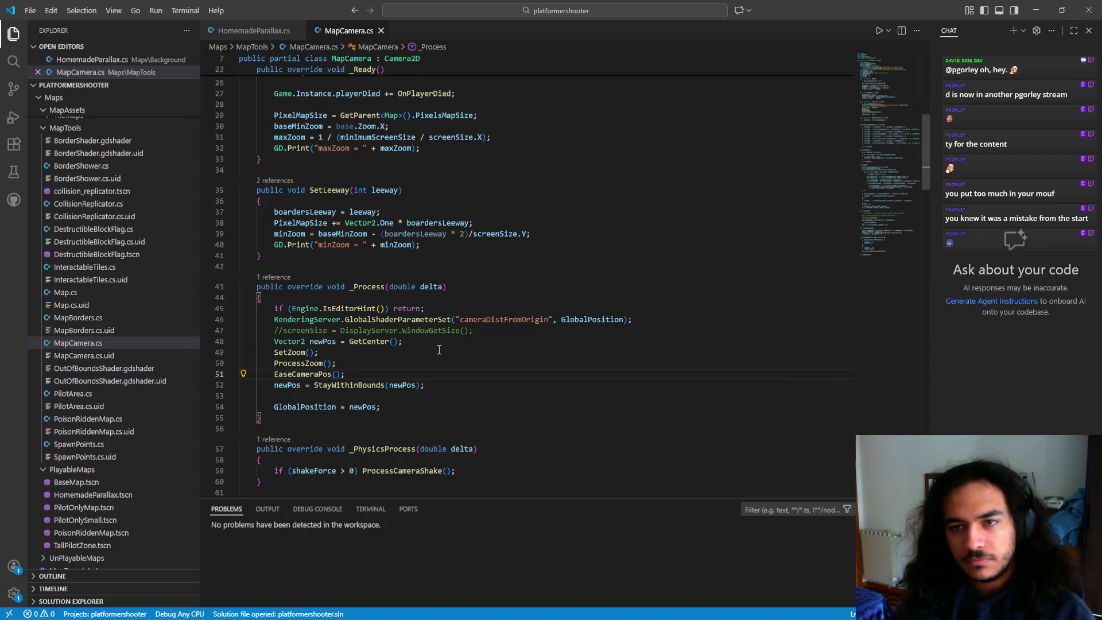
# - Place the insertion point inside the still-empty EaseCameraPos method body
pyautogui.scroll(-20, 614, 425)
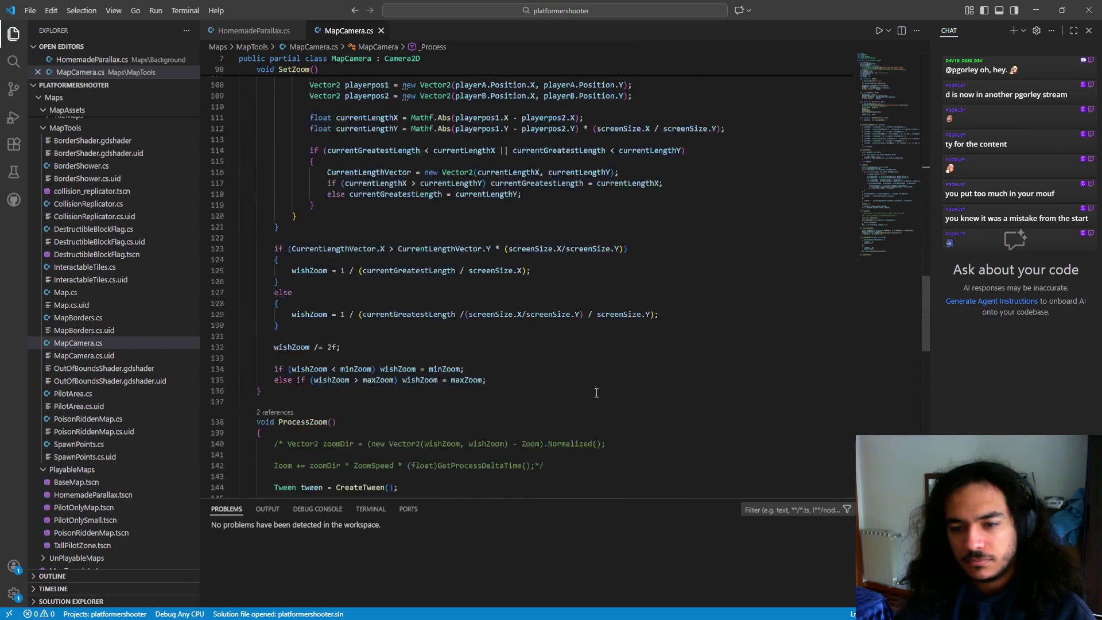
pyautogui.scroll(-5, 608, 414)
pyautogui.scroll(5, 605, 402)
pyautogui.click(286, 397)
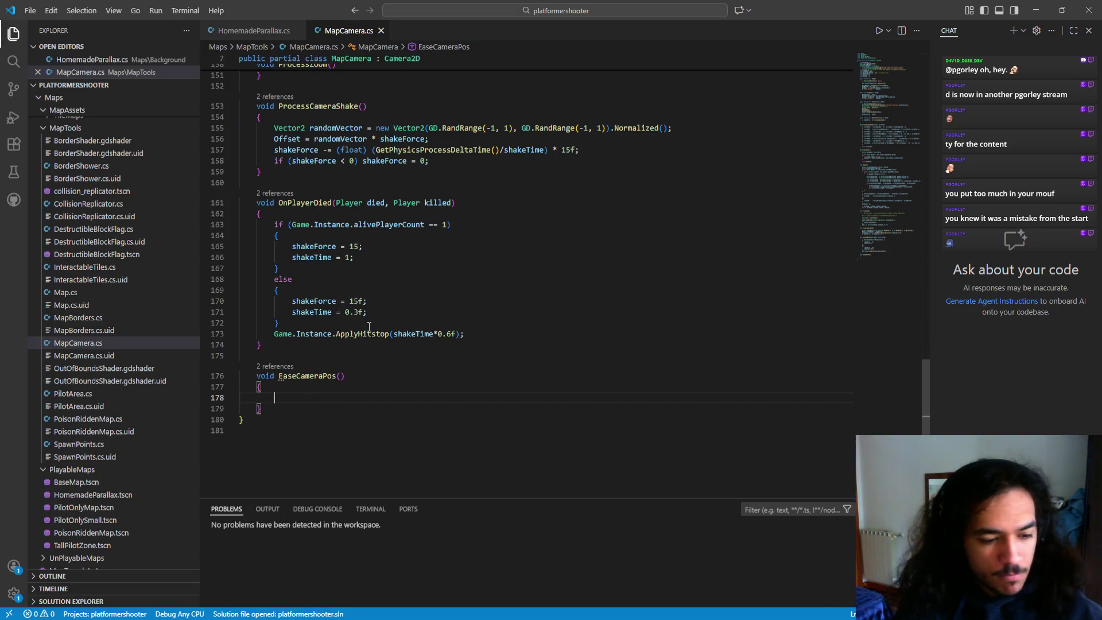
pyautogui.scroll(20, 369, 327)
pyautogui.scroll(6, 396, 326)
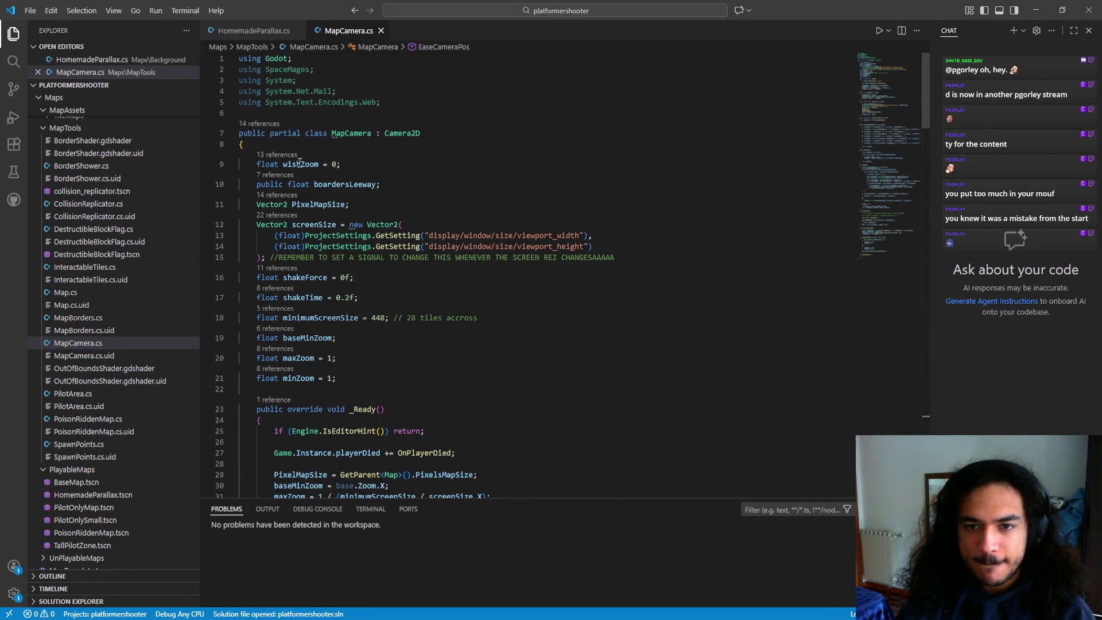
# - Declare a 'Vector2 prevPos;' field above _Ready in MapCamera.cs and save the file
pyautogui.hotkey('ctrl', 'x')
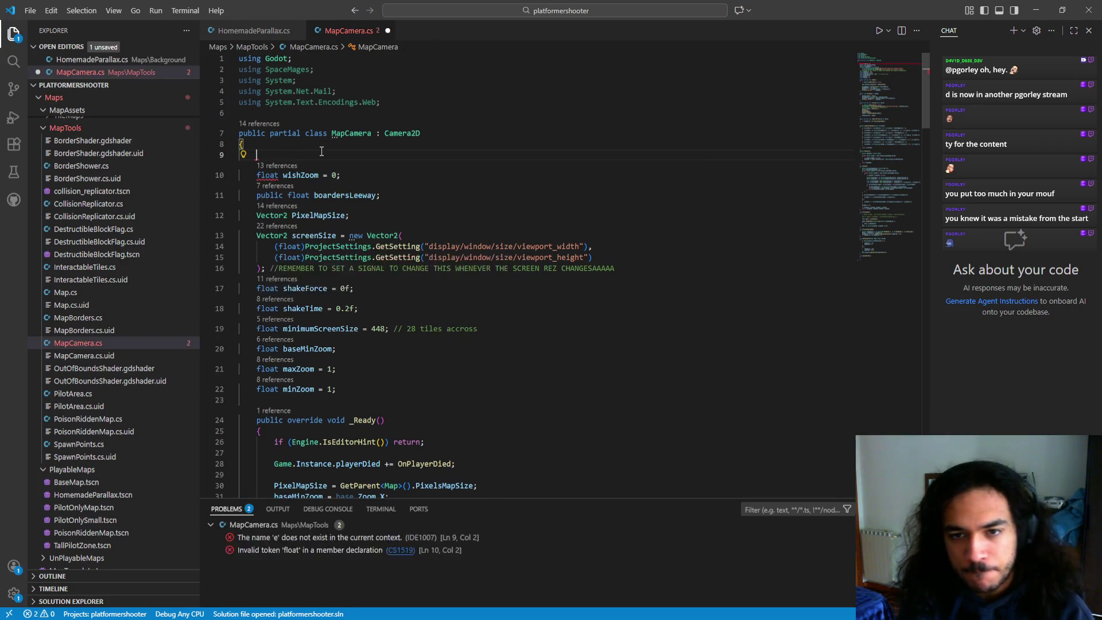
pyautogui.hotkey('ctrl', 'v')
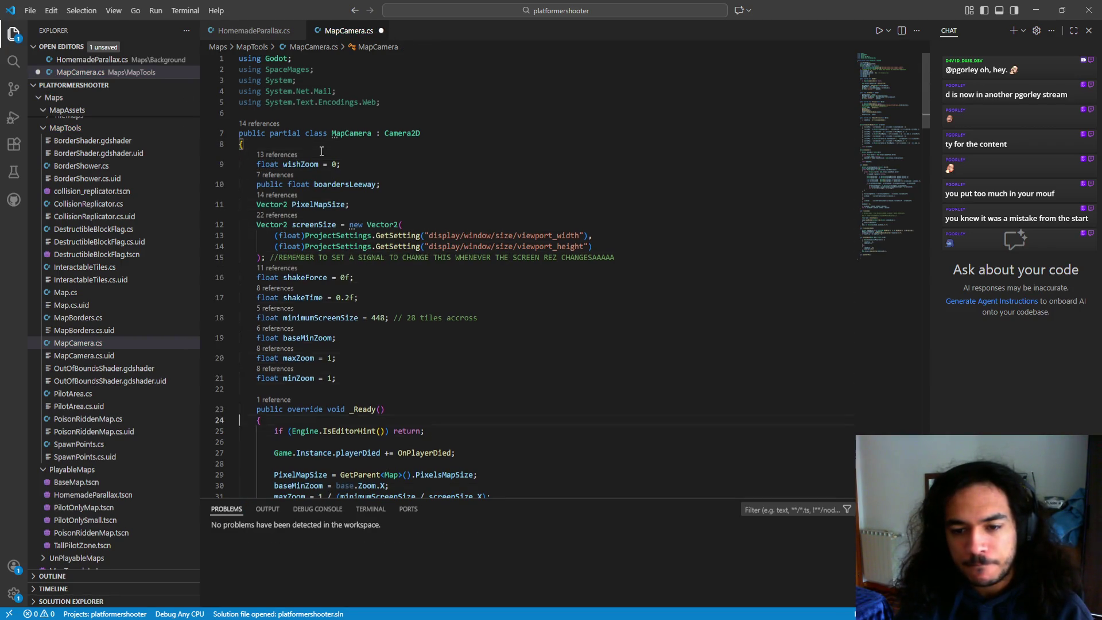
pyautogui.press('Down')
pyautogui.press('Down')
pyautogui.press('Down')
pyautogui.press('Up')
pyautogui.press('Up')
pyautogui.press('Return')
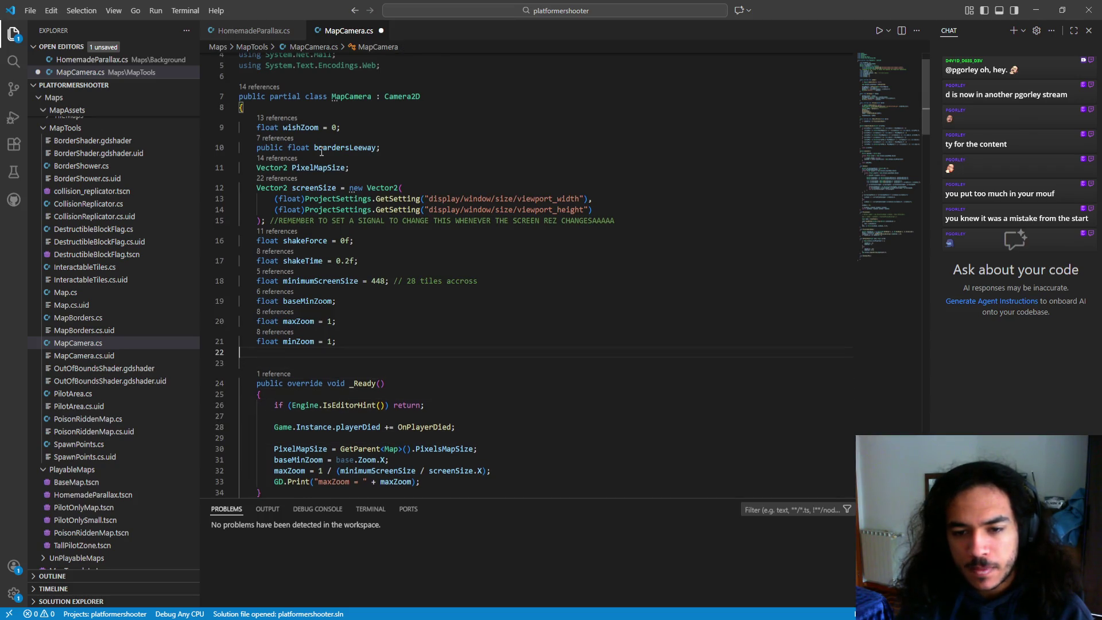
pyautogui.write('Vector2 ')
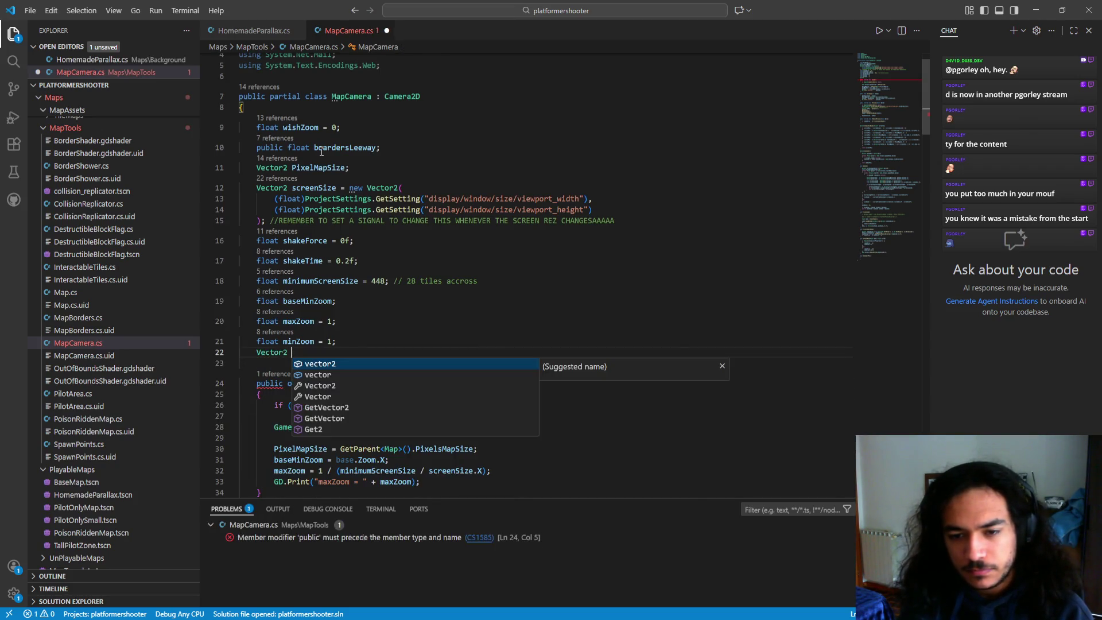
pyautogui.write('prevP')
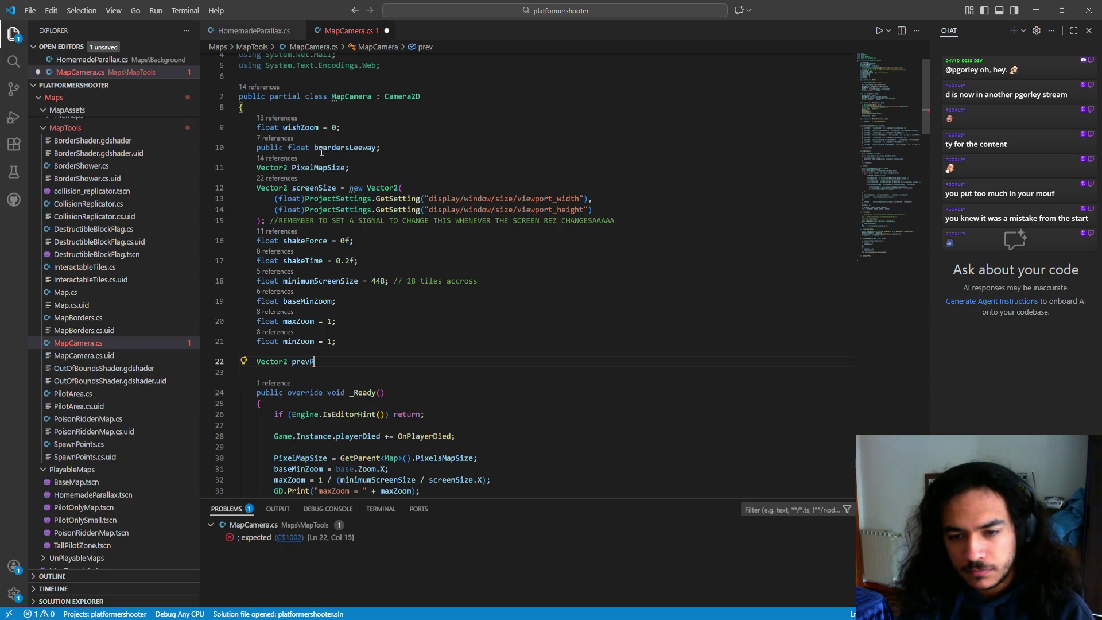
pyautogui.press('BackSpace')
pyautogui.press('BackSpace')
pyautogui.write(';')
pyautogui.hotkey('ctrl', 's')
# - Begin EaseCameraPos's body by typing prevPos
pyautogui.scroll(-15, 374, 255)
pyautogui.scroll(-20, 373, 255)
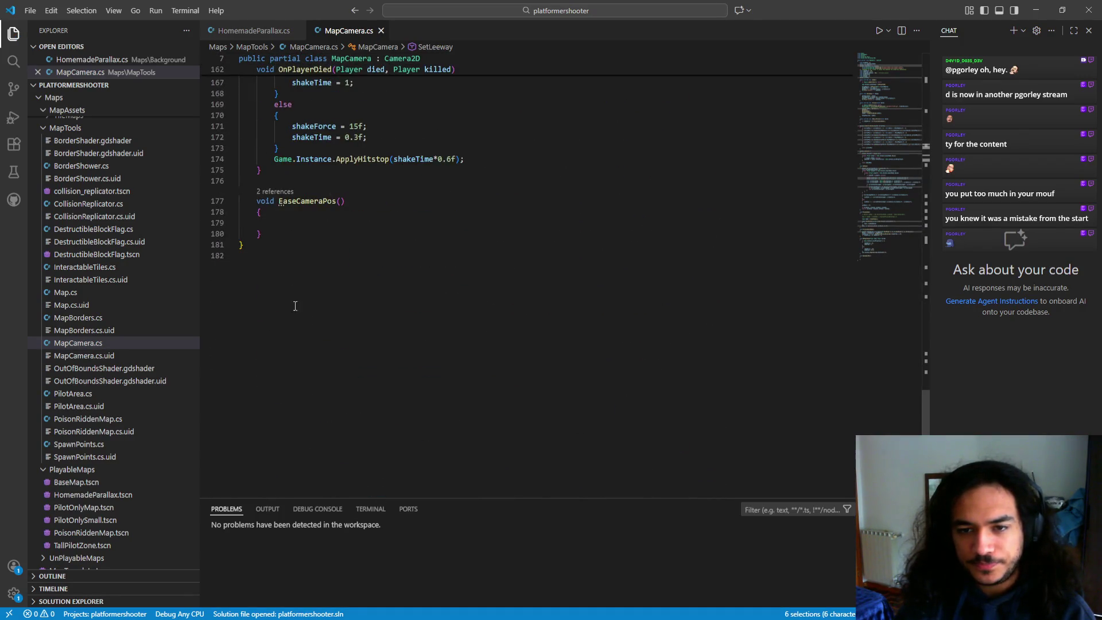
pyautogui.click(286, 223)
pyautogui.write('prevPos')
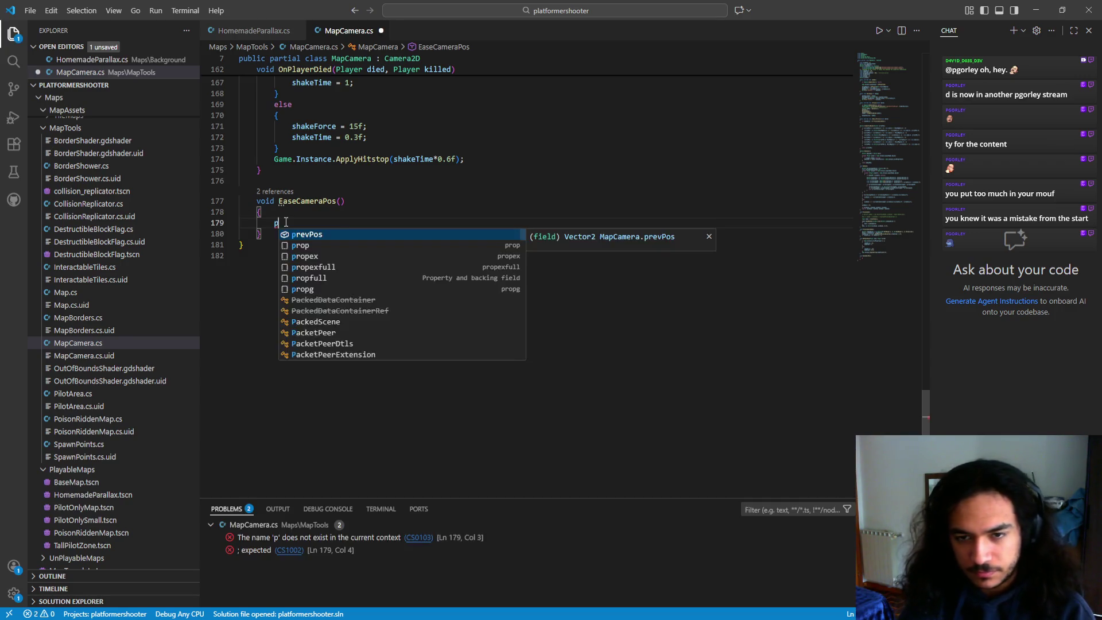